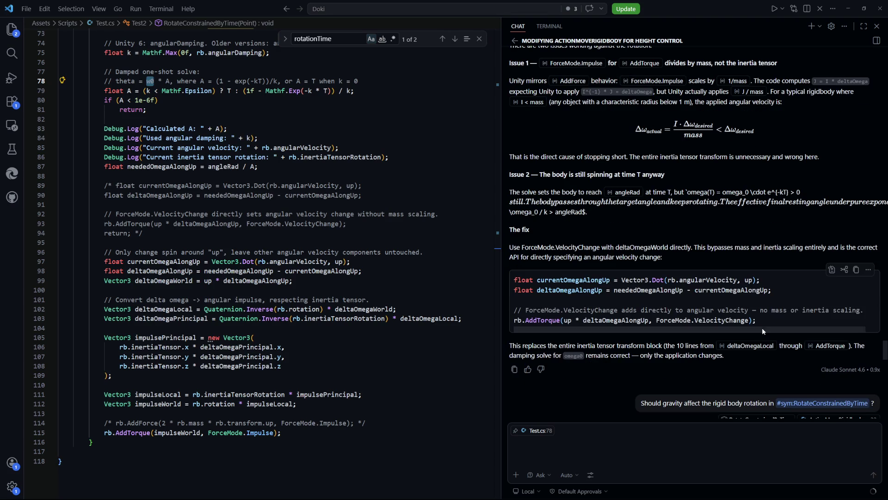
Copy the chat's suggested fix and comment out the old impulse torque block, lines 97–115
drag(749, 320, 512, 279)
key(ctrl+c)
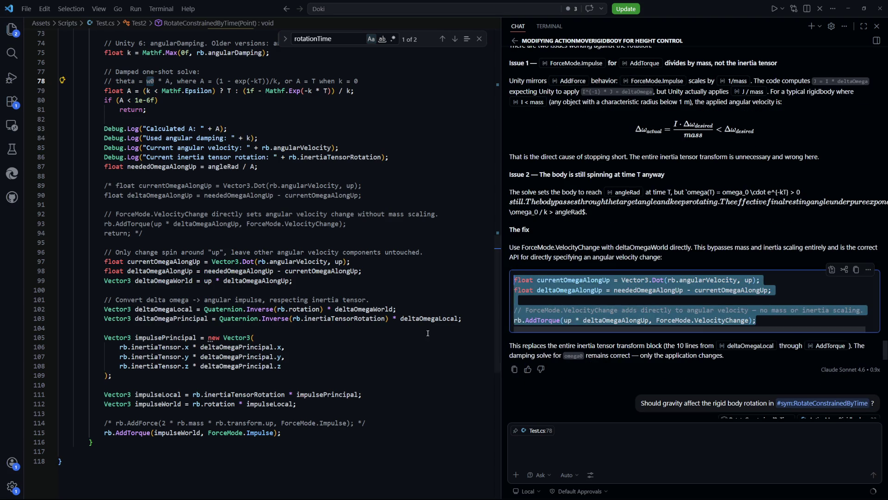
click(324, 366)
scroll(121, 190, up, 2)
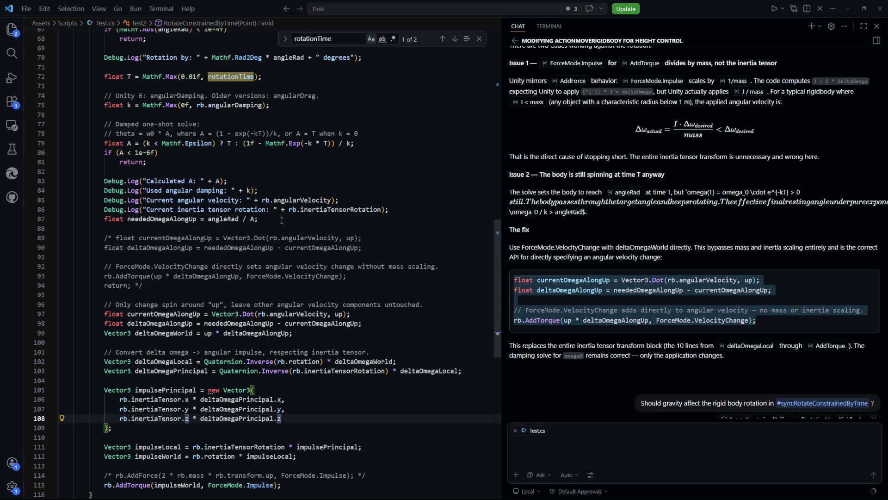
scroll(278, 370, down, 2)
mouse_move(282, 432)
mouse_down()
mouse_move(113, 271)
mouse_move(65, 261)
mouse_up()
key(shift+alt+a)
Paste the fix below line 87 and indent the inserted lines 90–93 to match line 89
click(280, 168)
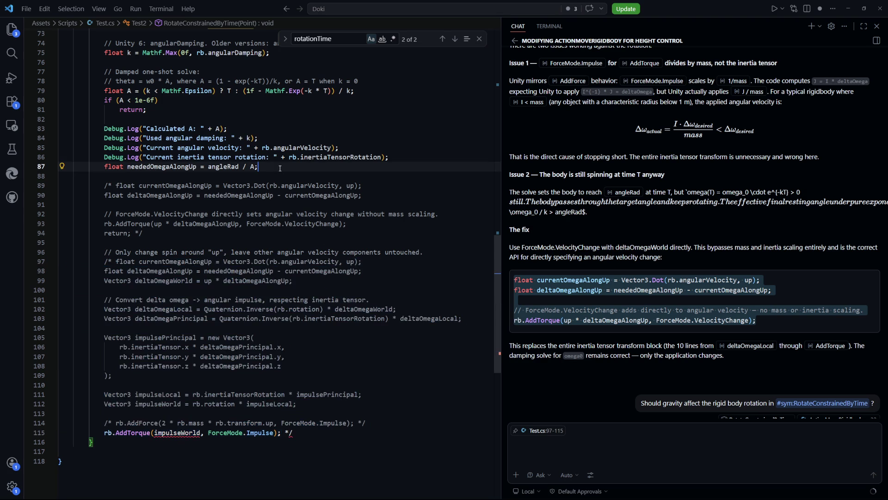
key(Return)
key(Return)
key(ctrl+v)
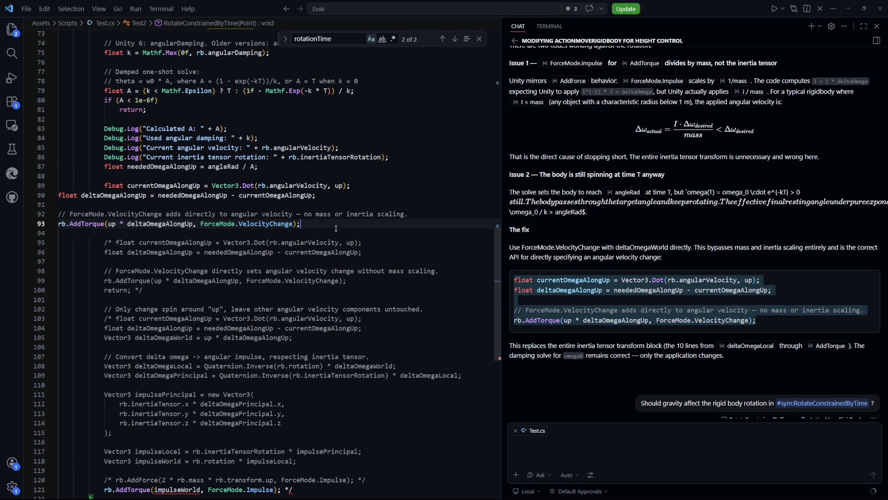
drag(336, 228, 59, 195)
key(Tab)
key(Tab)
key(Tab)
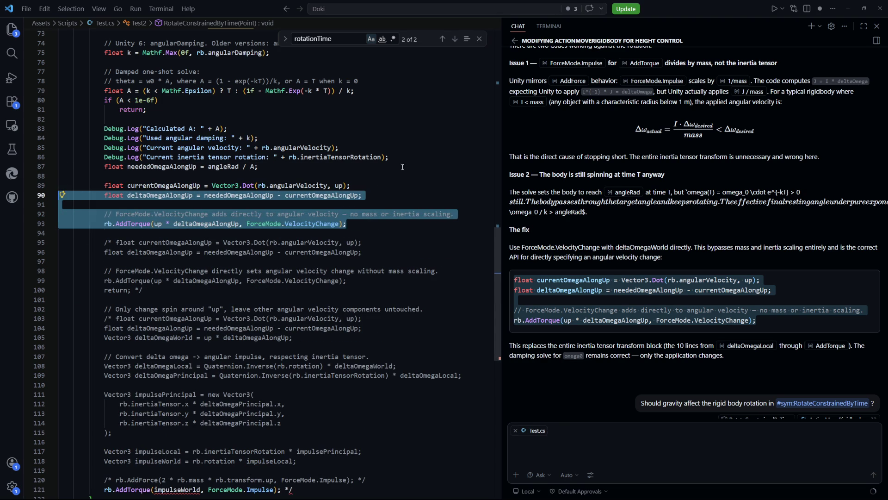
click(402, 167)
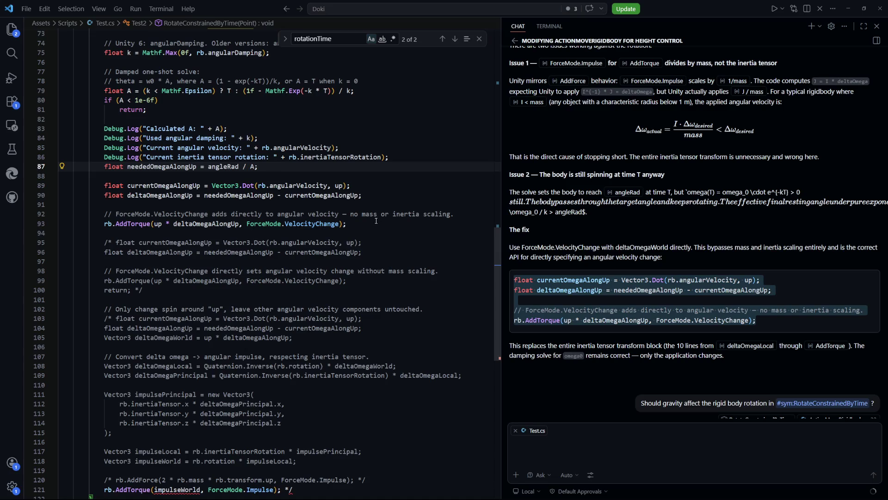
Trace the uses of neededOmegaAlongUp and mark line 87's assignment as chat context
click(309, 186)
scroll(376, 282, up, 4)
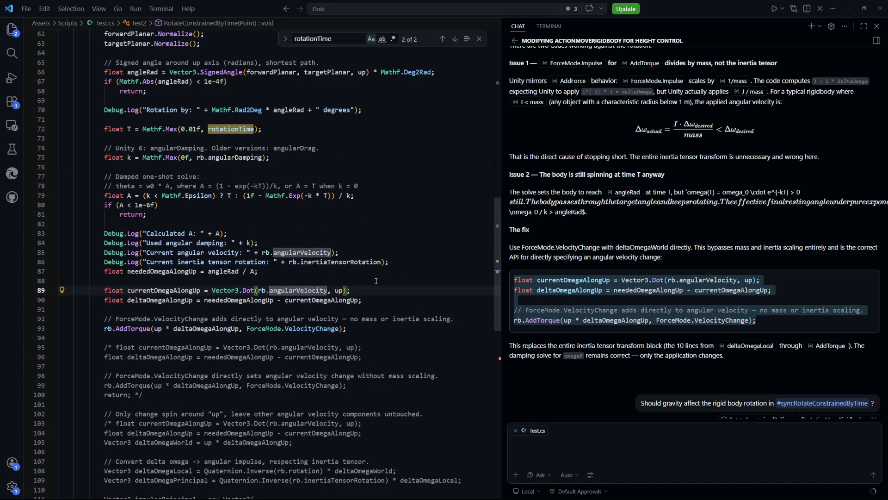
click(359, 300)
click(250, 301)
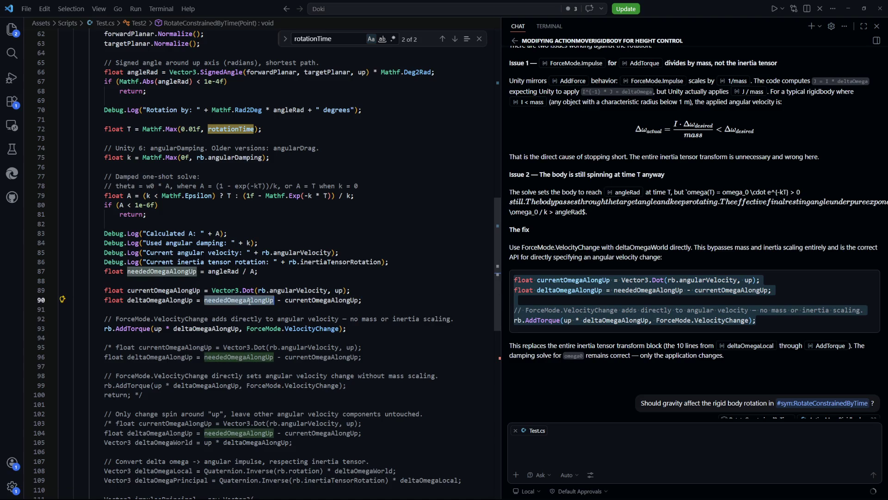
drag(263, 271, 186, 275)
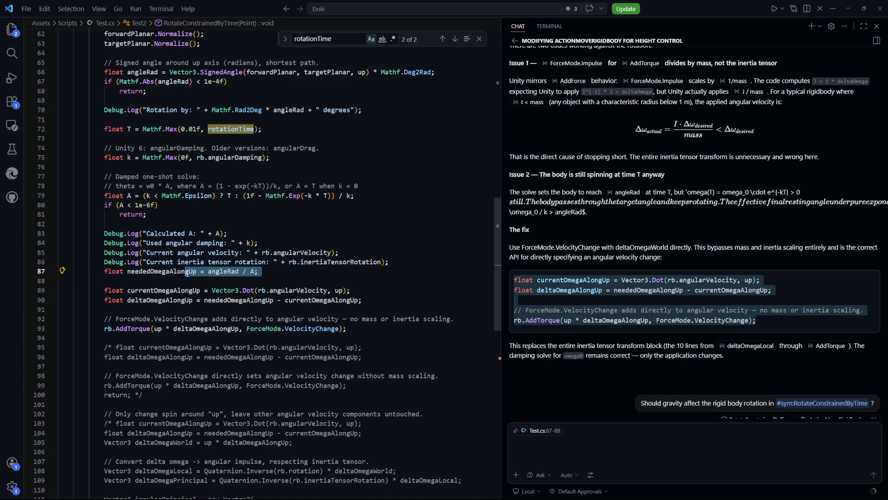
mouse_move(187, 271)
mouse_down()
mouse_move(190, 281)
mouse_move(180, 272)
mouse_up()
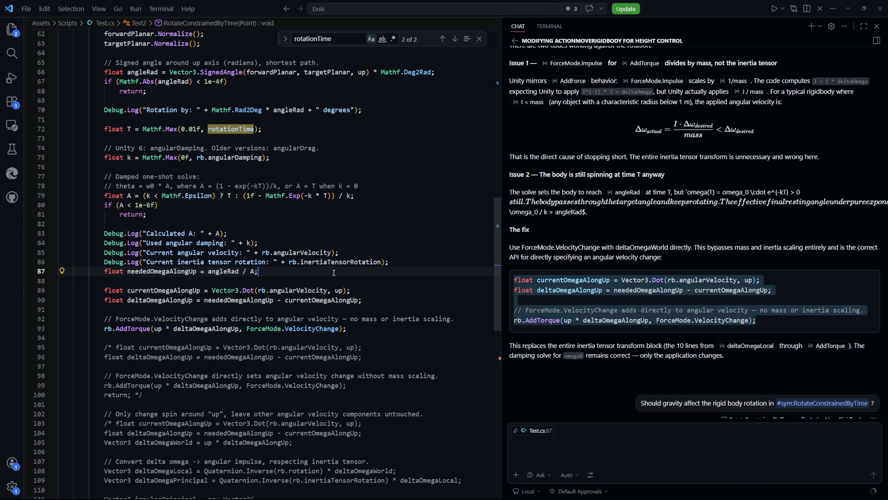
drag(166, 271, 255, 280)
click(362, 280)
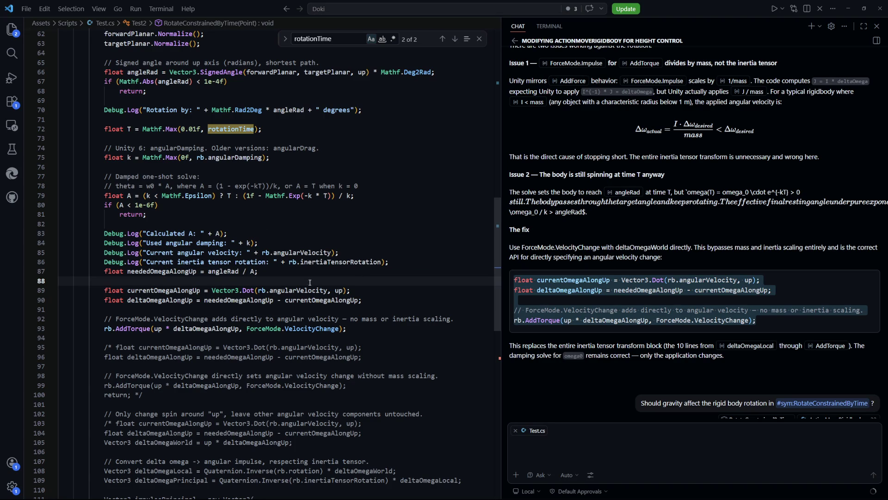
drag(280, 271, 150, 270)
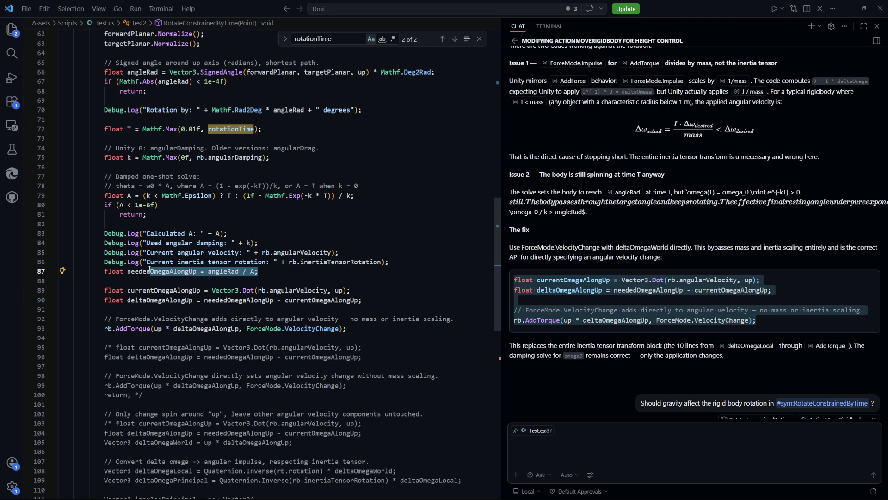
click(322, 244)
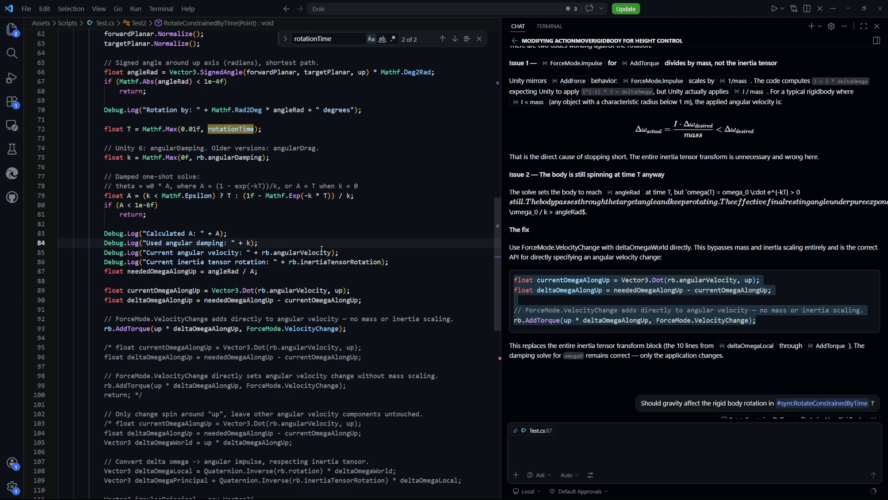
key(alt+Tab)
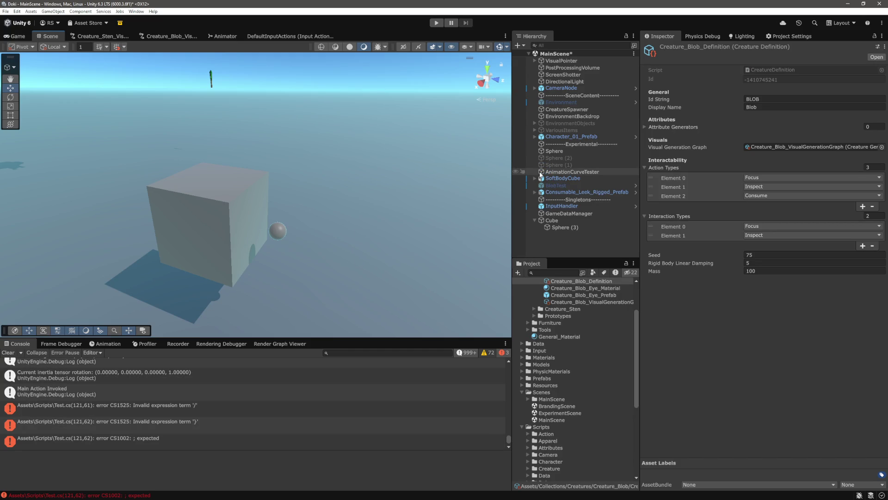
Check the Cube's Rigidbody in the Inspector, then jump to the first Test.cs compile error
click(562, 221)
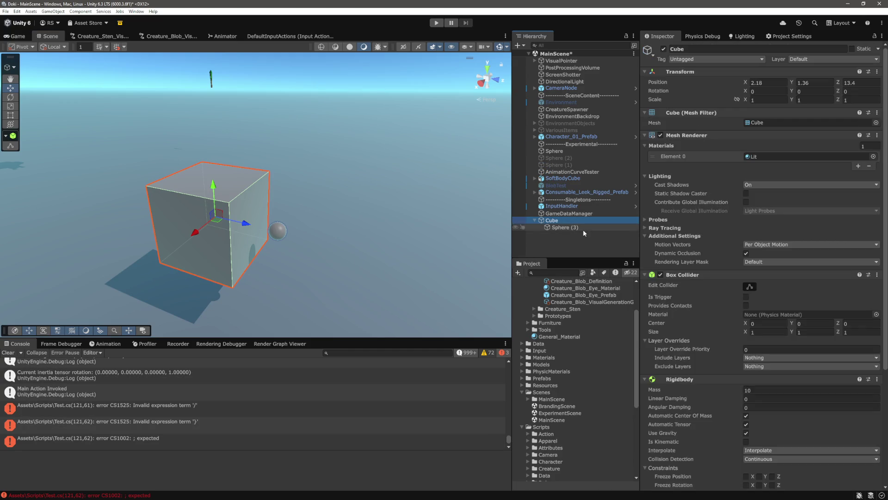
scroll(743, 326, down, 5)
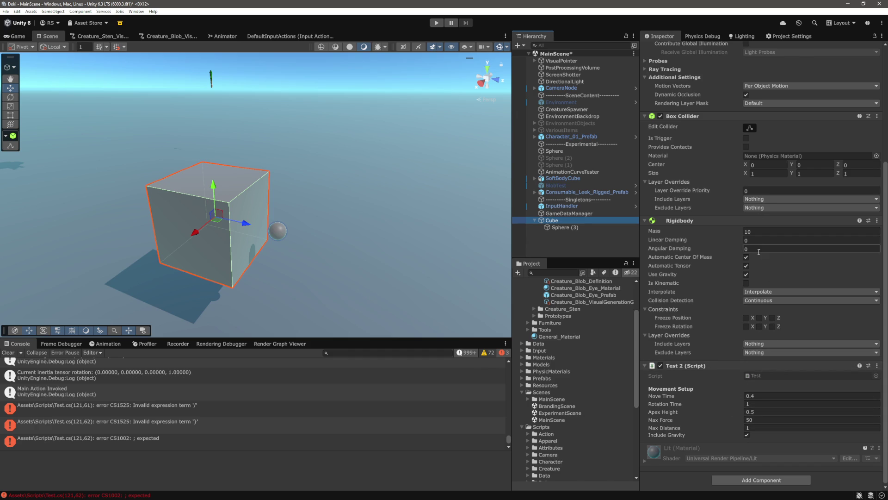
double_click(192, 411)
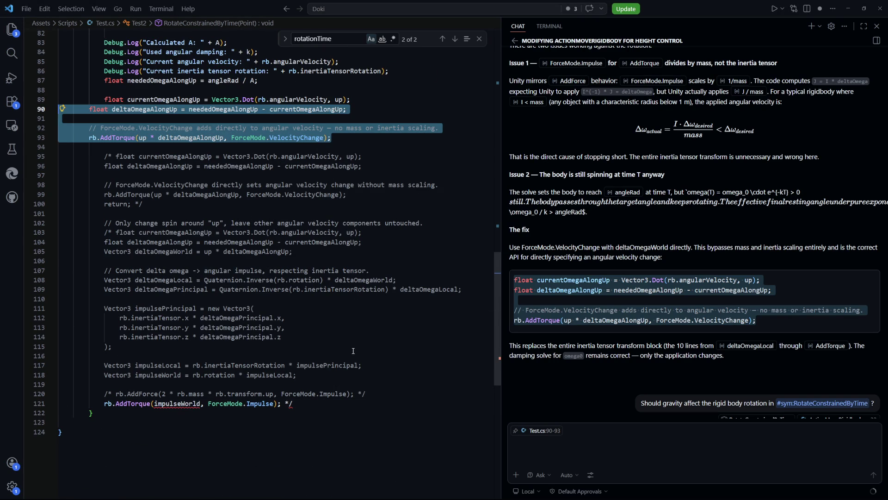
Toggle the comment on the old block, lines 95–120, off and back on, then inspect line 120's closing
click(362, 364)
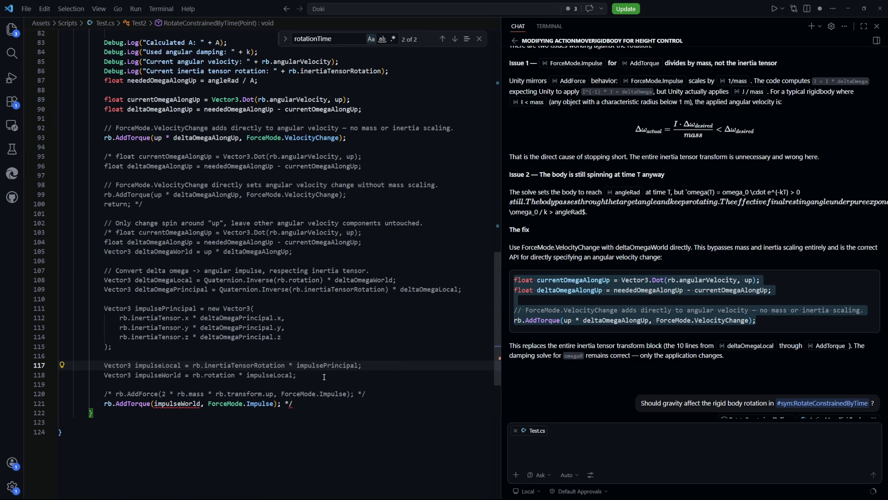
click(374, 392)
mouse_move(375, 392)
mouse_down()
mouse_move(105, 213)
mouse_move(104, 156)
mouse_up()
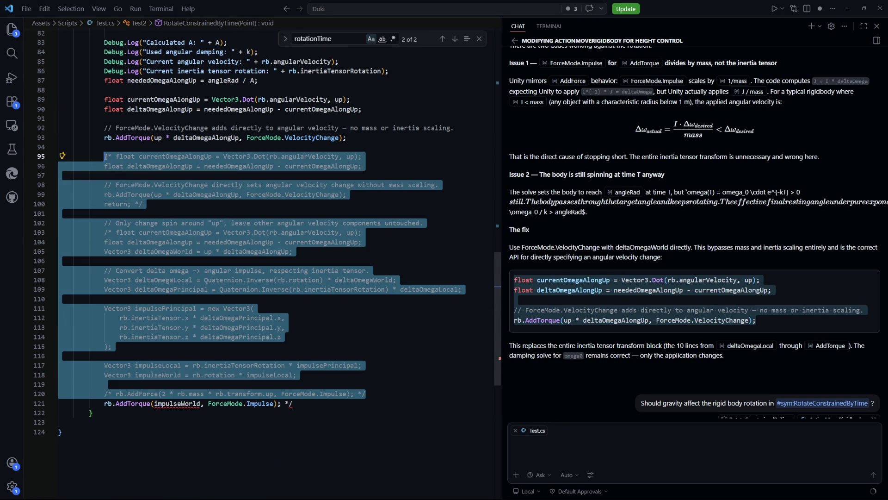
key(shift+alt+a)
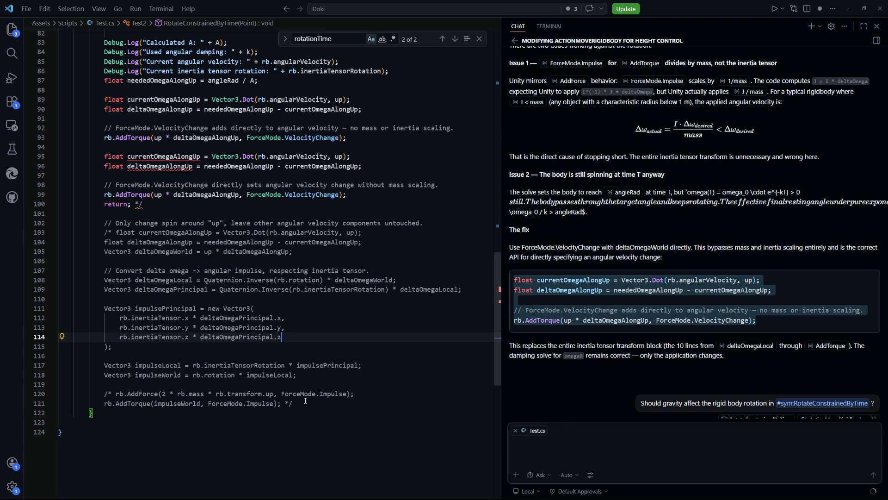
key(shift+alt+a)
click(382, 343)
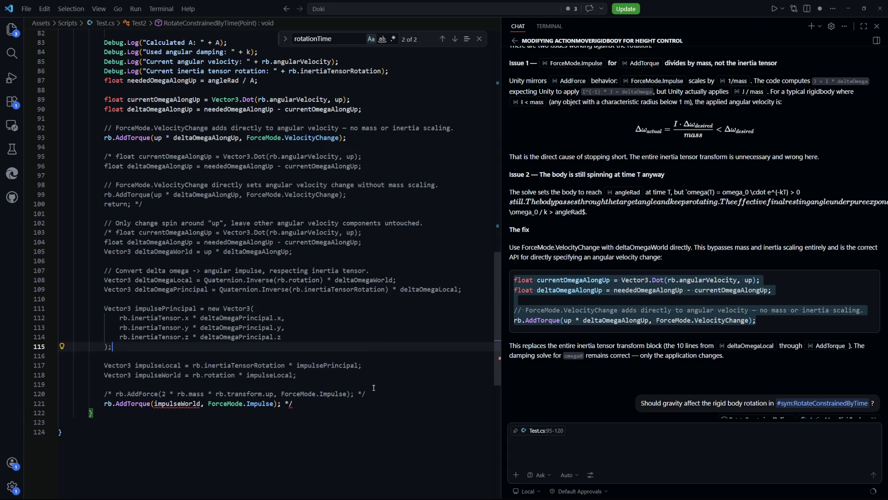
drag(366, 394, 108, 394)
click(113, 347)
Review the old impulse calculation lines 111–118, including the inertia vector lines 113–114
click(307, 376)
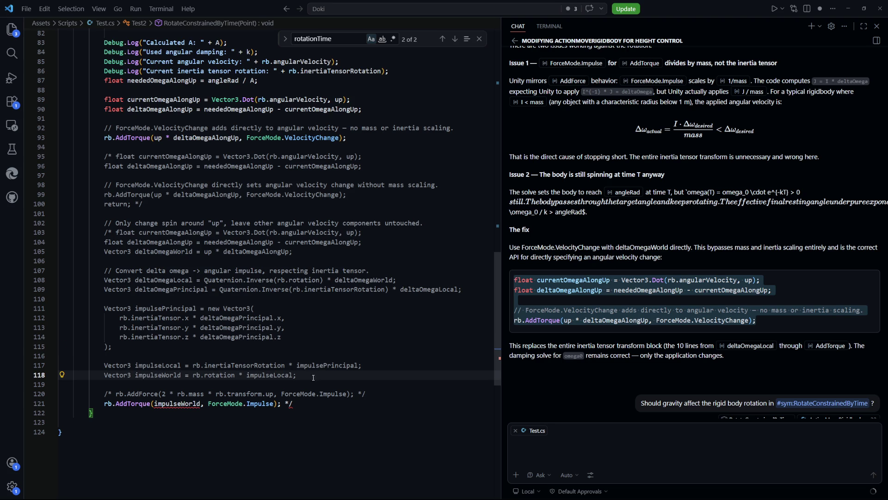
mouse_move(312, 375)
mouse_down()
mouse_move(60, 354)
mouse_move(60, 319)
mouse_move(181, 313)
mouse_up()
drag(318, 327, 318, 333)
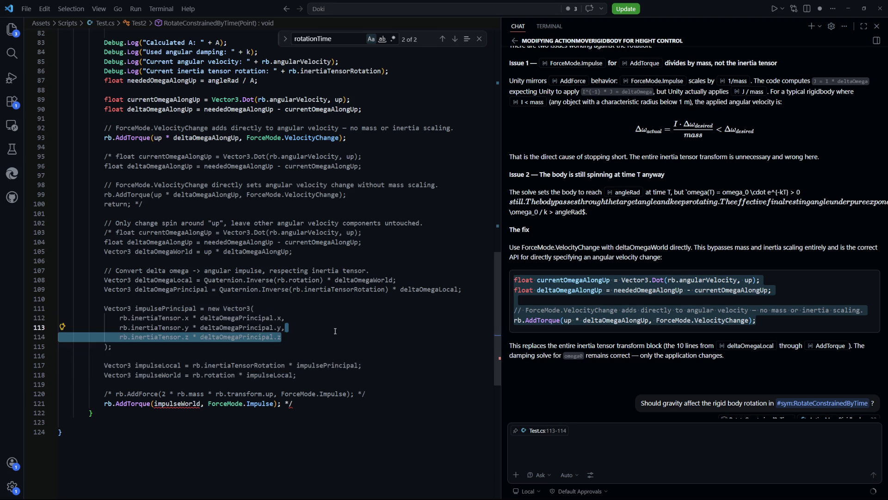
click(336, 330)
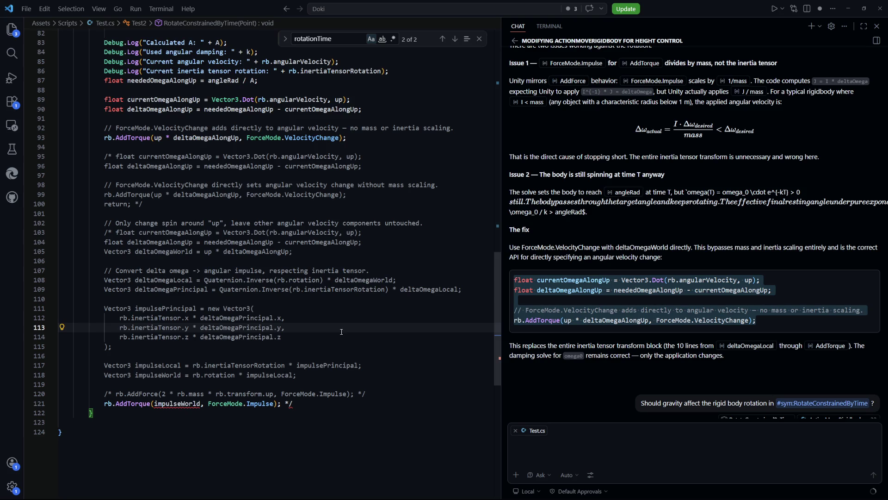
click(306, 371)
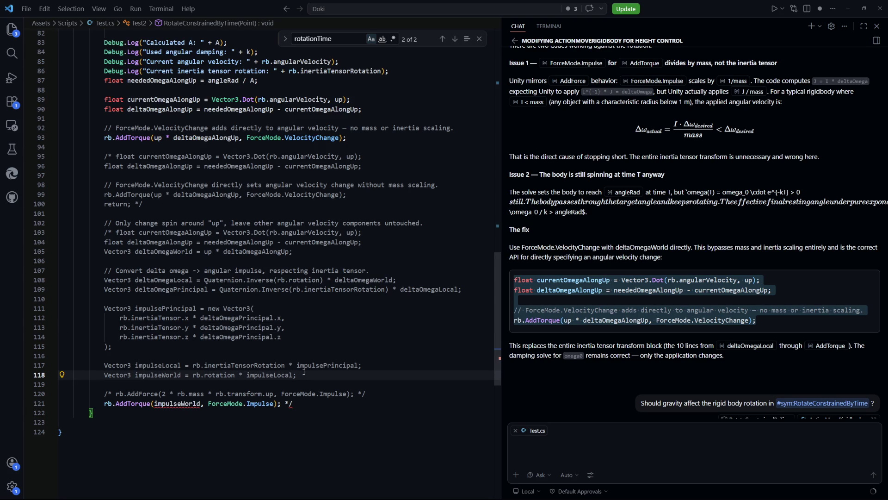
Delete the leftover old code, lines 94–121, and go to Unity to recompile
click(296, 403)
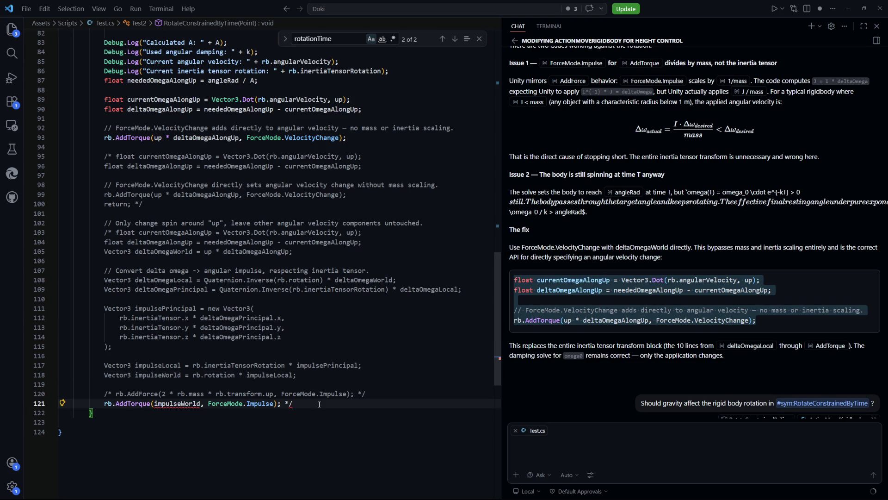
drag(296, 404, 141, 148)
key(BackSpace)
key(BackSpace)
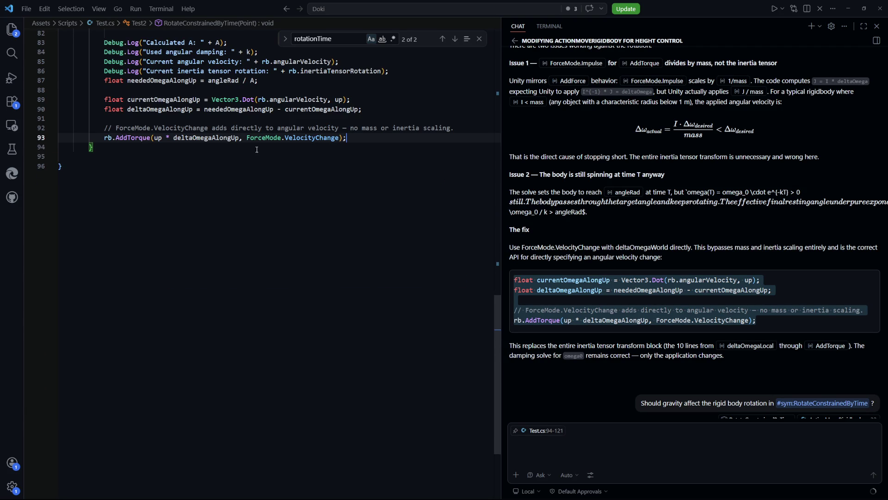
scroll(351, 253, up, 4)
key(alt+Tab)
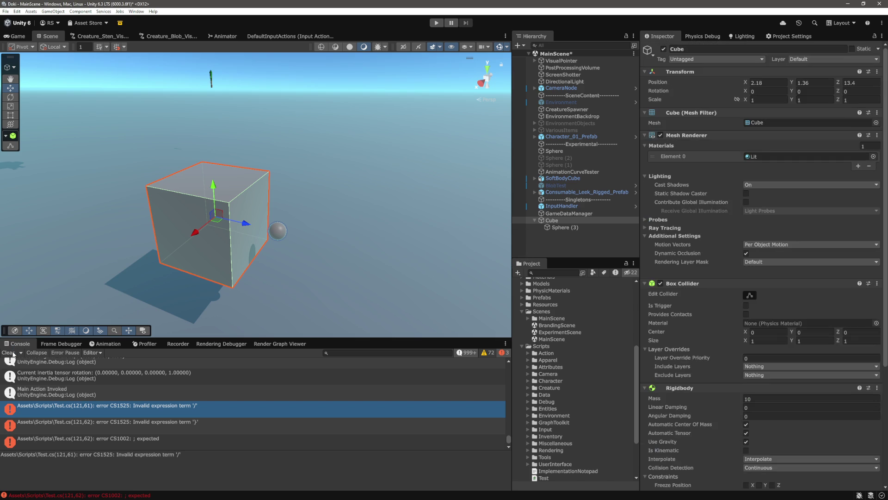
Clear the Console, scroll the Inspector down to the Test 2 script, and deselect the Cube
click(9, 352)
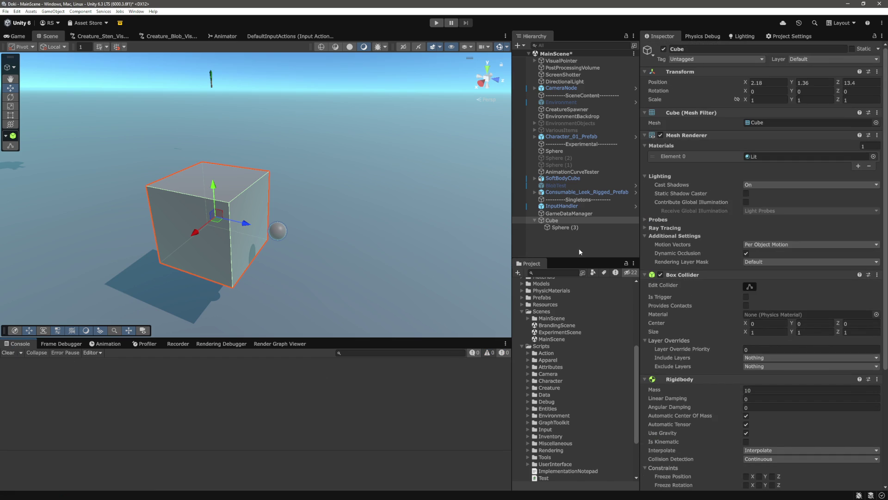
scroll(650, 302, down, 5)
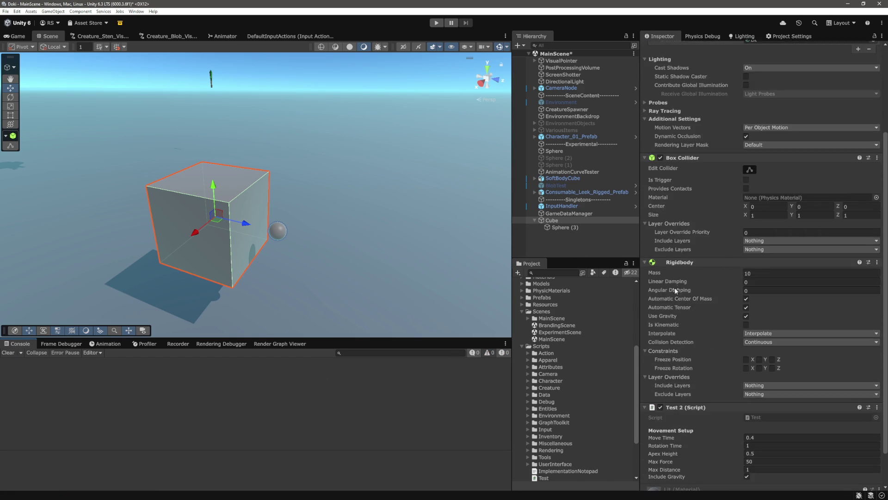
scroll(692, 281, down, 2)
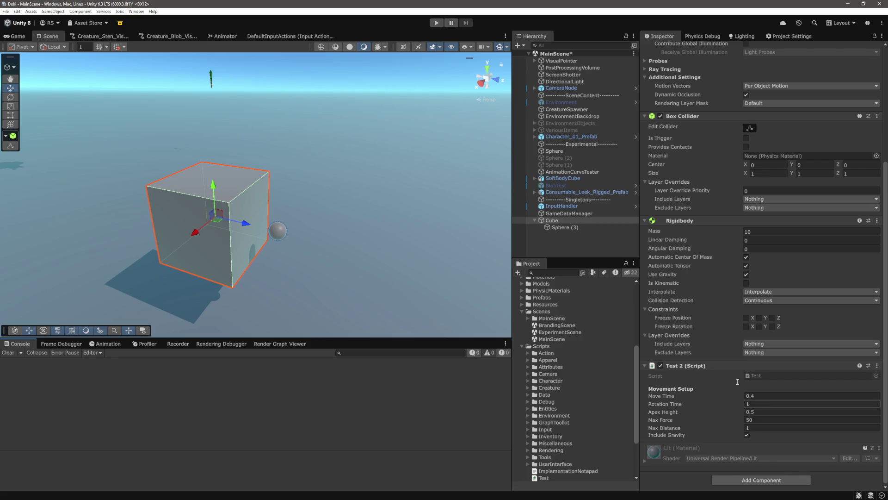
click(550, 242)
Save the MainScene, enter Play mode, and walk the character forward with W
key(ctrl+s)
click(440, 23)
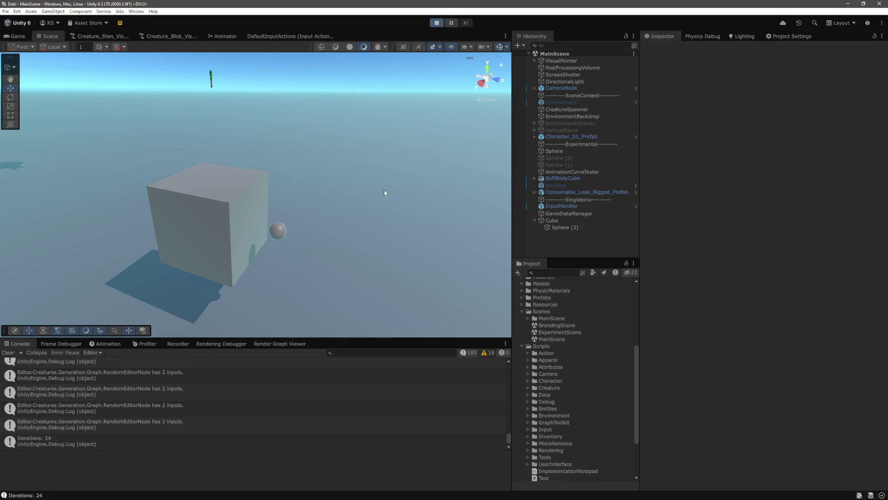
key(w)
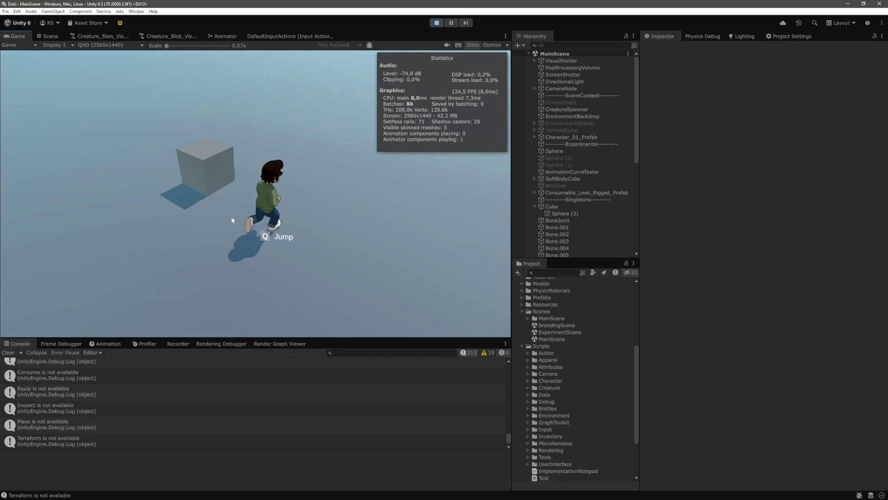
Click and drag across the ground to place several target points for the cube
click(156, 229)
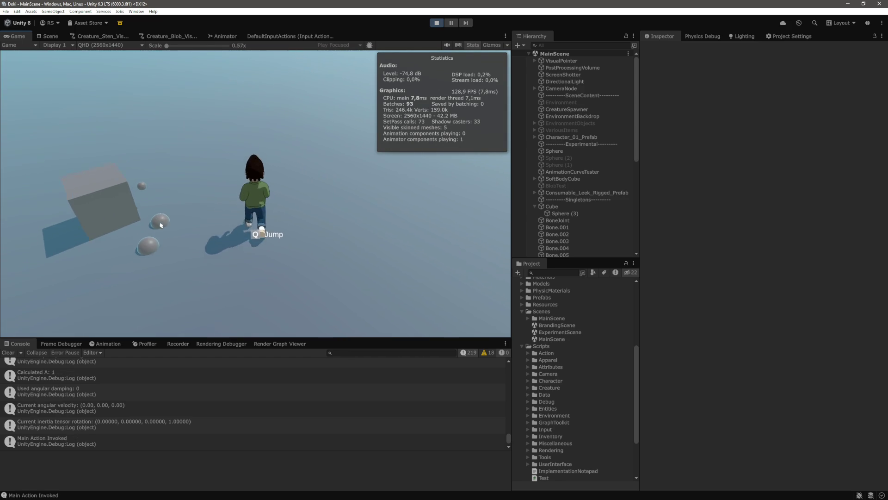
click(169, 225)
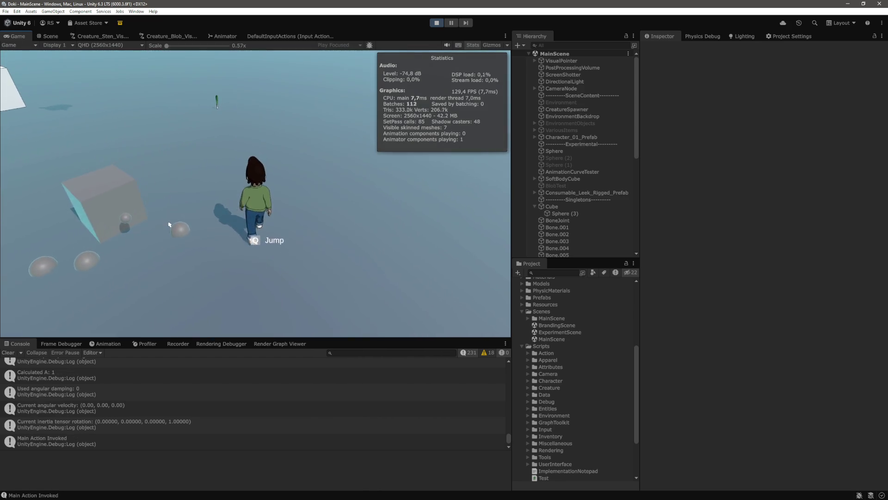
mouse_move(170, 224)
mouse_down()
mouse_move(164, 194)
mouse_move(146, 180)
mouse_up()
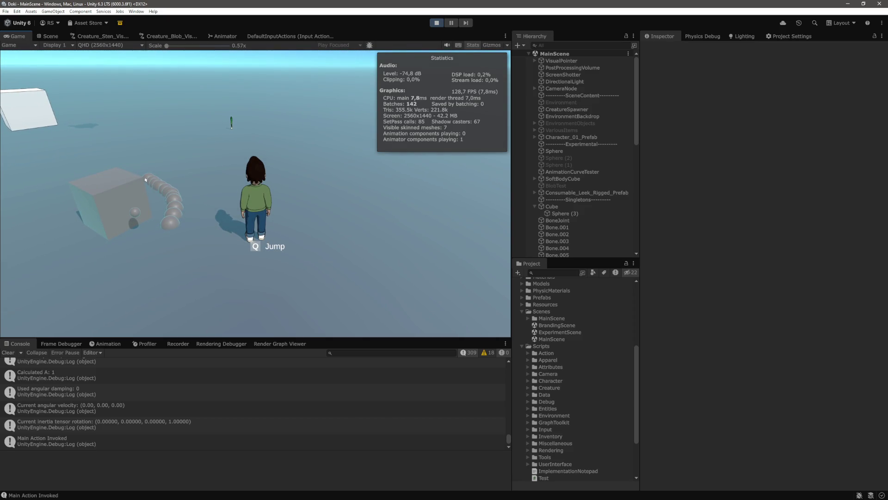
click(137, 246)
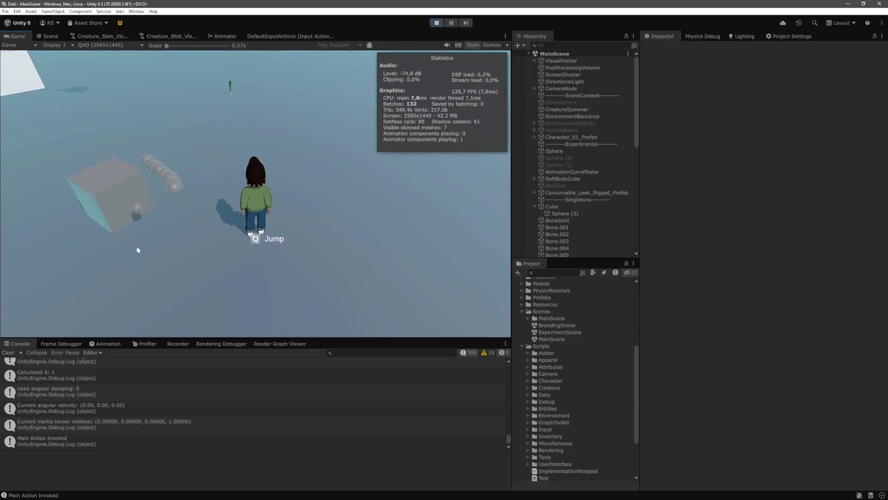
click(112, 249)
mouse_move(112, 248)
mouse_down()
mouse_move(72, 233)
mouse_move(75, 212)
mouse_up()
Bring up Test.cs and scroll through the rotation method, inspecting angleRad on line 66
key(alt+Tab)
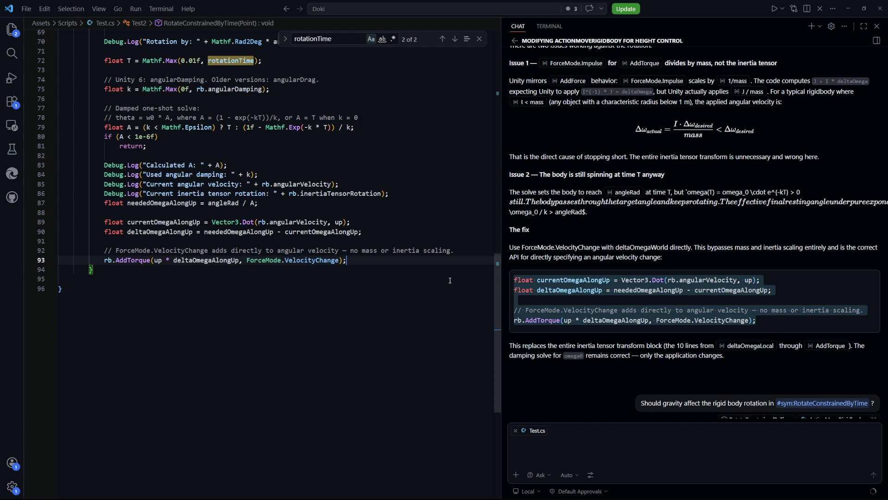
scroll(373, 295, up, 4)
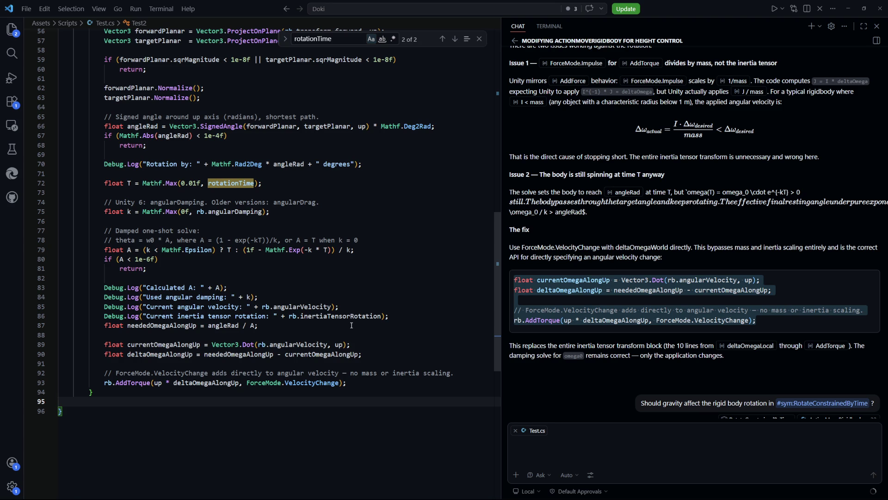
scroll(351, 325, up, 4)
scroll(345, 334, up, 6)
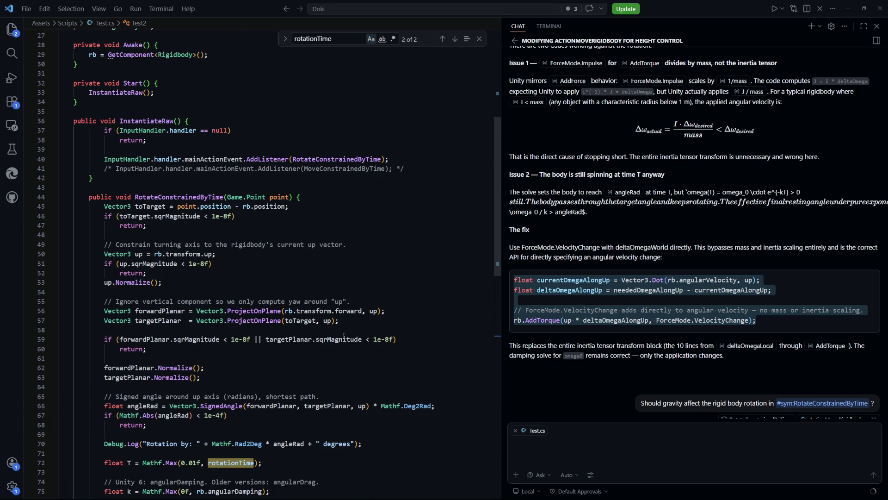
scroll(345, 335, down, 9)
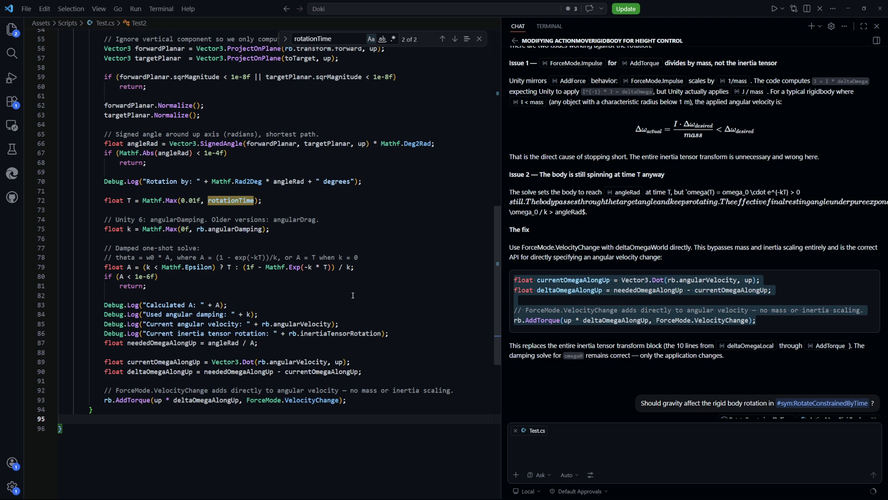
scroll(352, 296, up, 2)
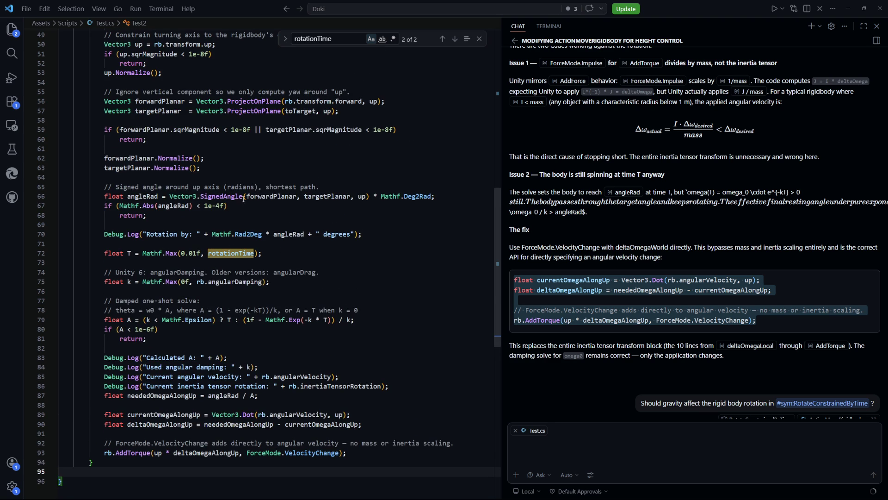
click(153, 194)
Inspect deltaOmegaAlongUp in the AddTorque line and the 'no mass or inertia scaling' comment
scroll(317, 284, down, 3)
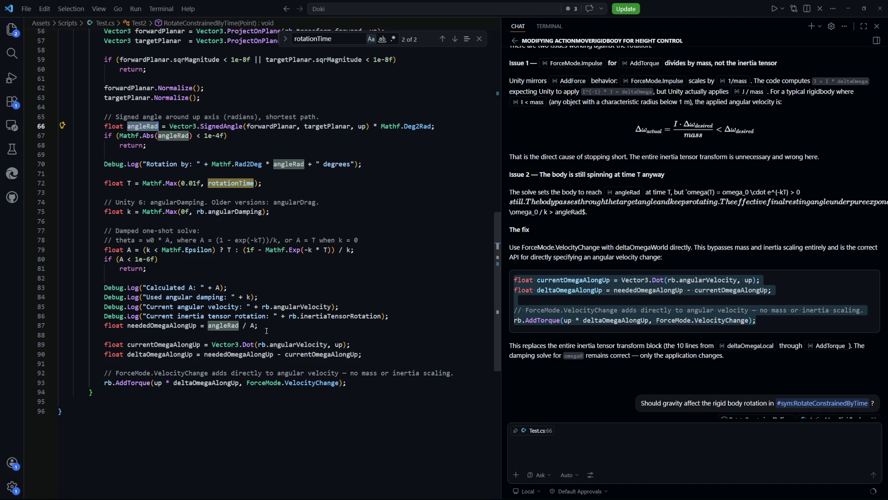
click(223, 383)
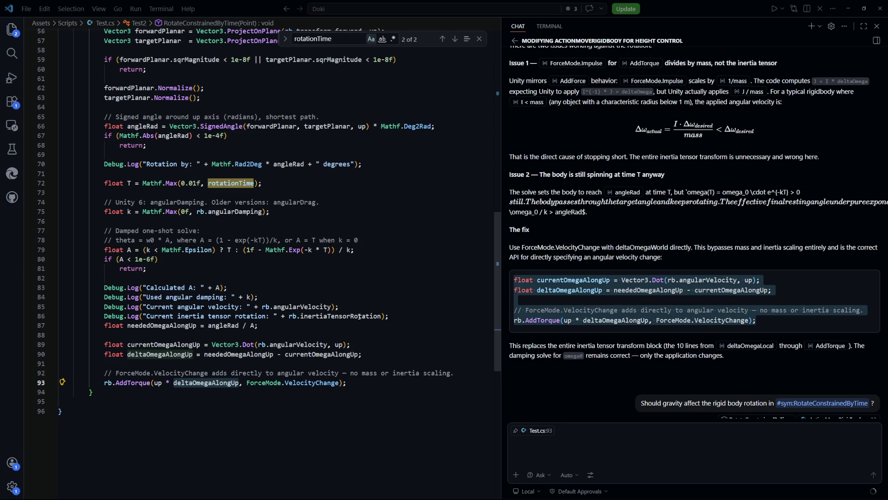
click(360, 296)
scroll(382, 337, down, 1)
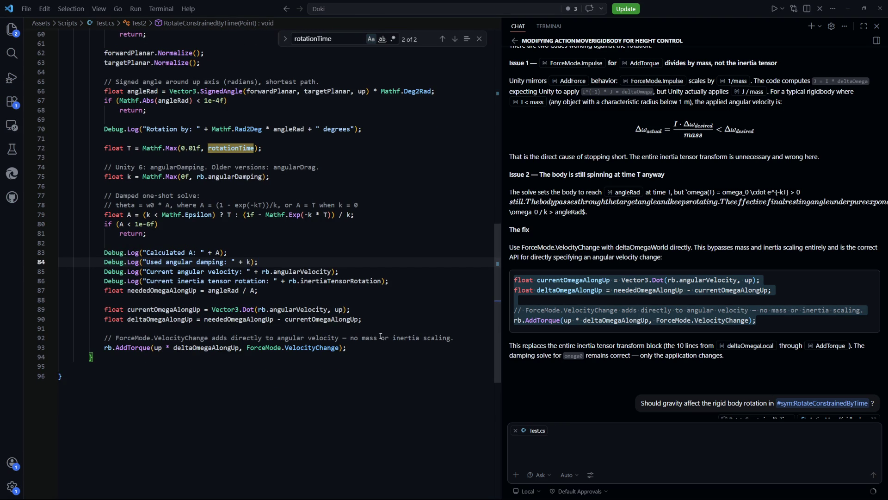
drag(462, 339, 348, 341)
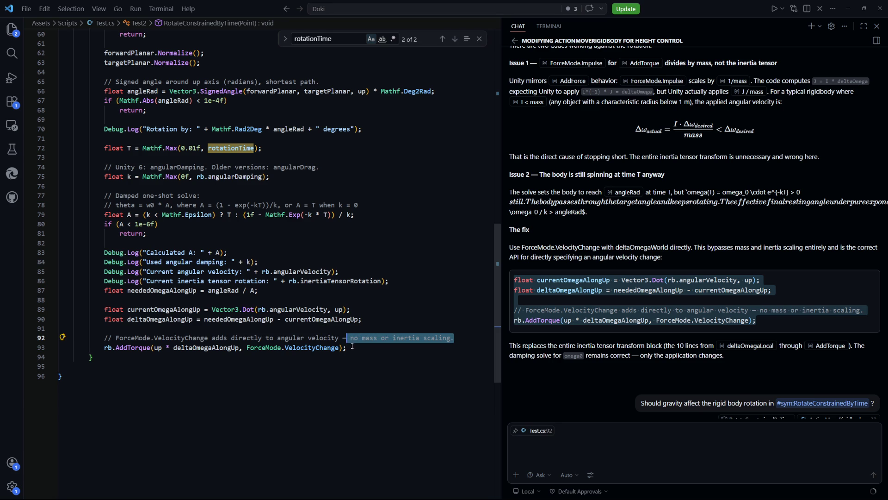
click(352, 346)
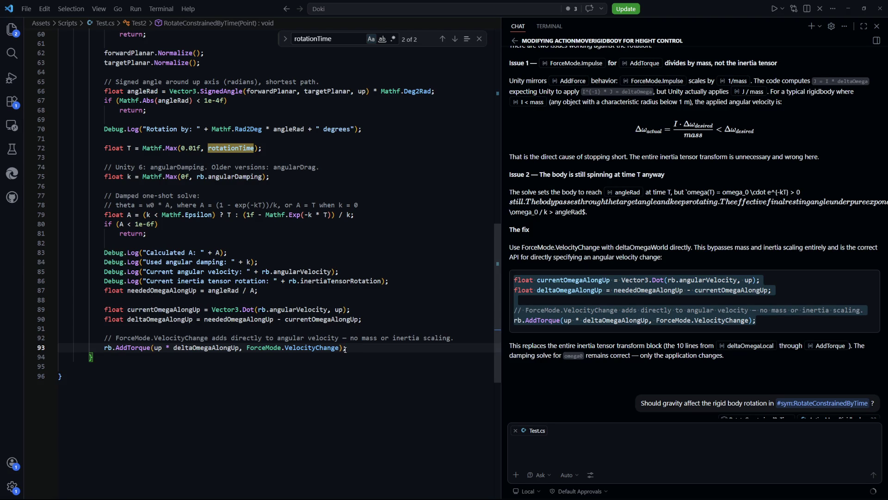
Scroll through the code alongside the chat's VelocityChange AddTorque explanation
scroll(345, 348, up, 5)
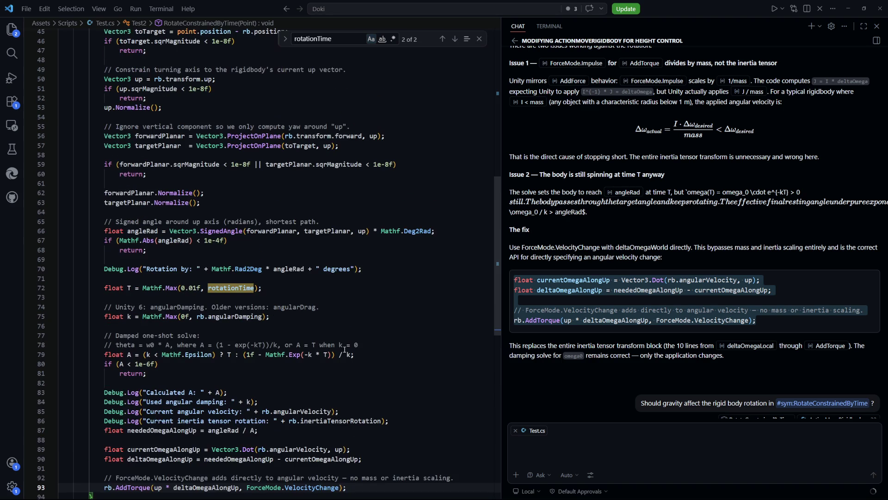
scroll(345, 348, up, 3)
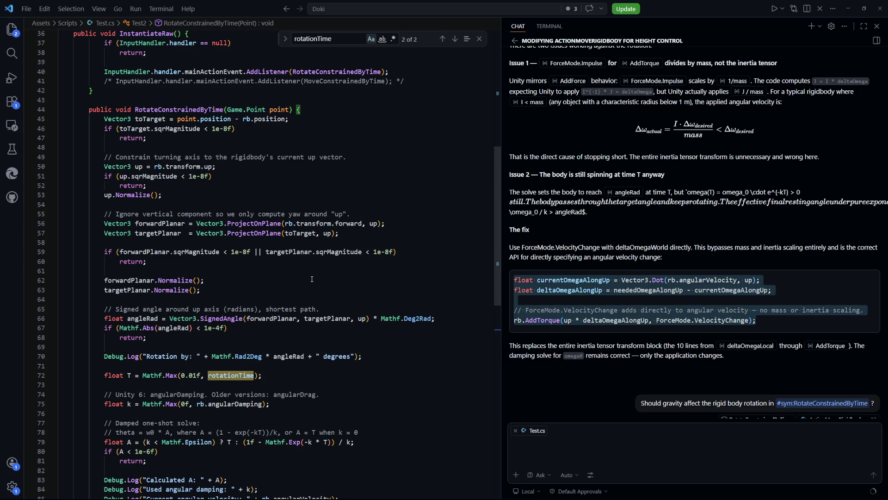
scroll(312, 278, down, 3)
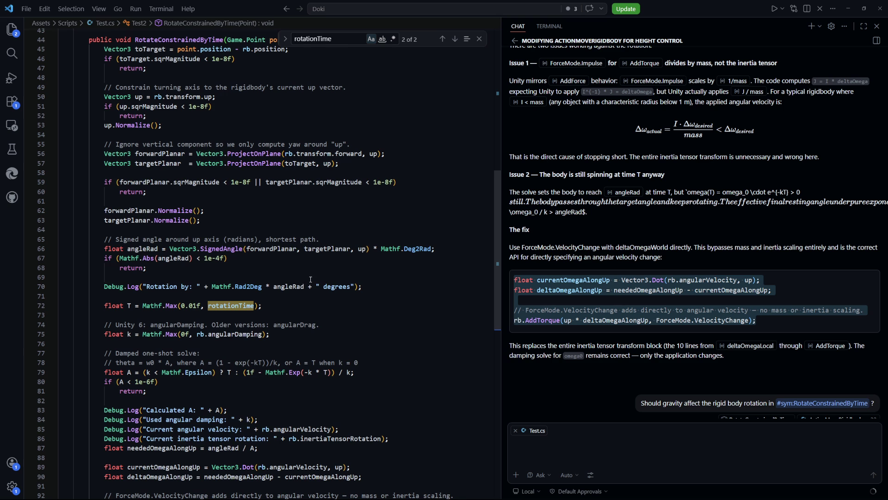
scroll(310, 279, down, 3)
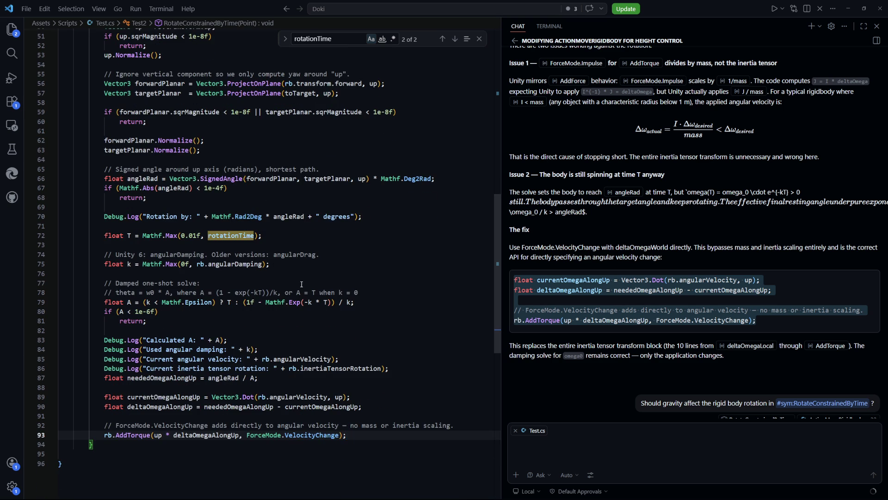
scroll(300, 283, down, 2)
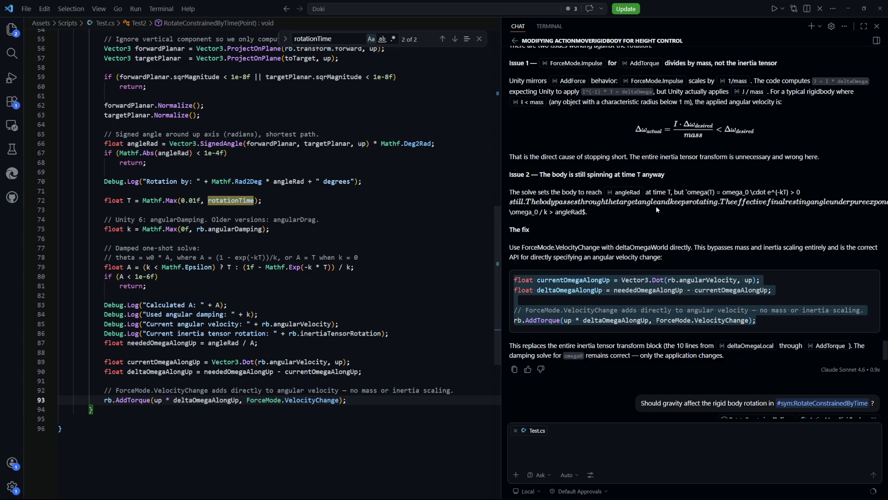
scroll(626, 215, up, 3)
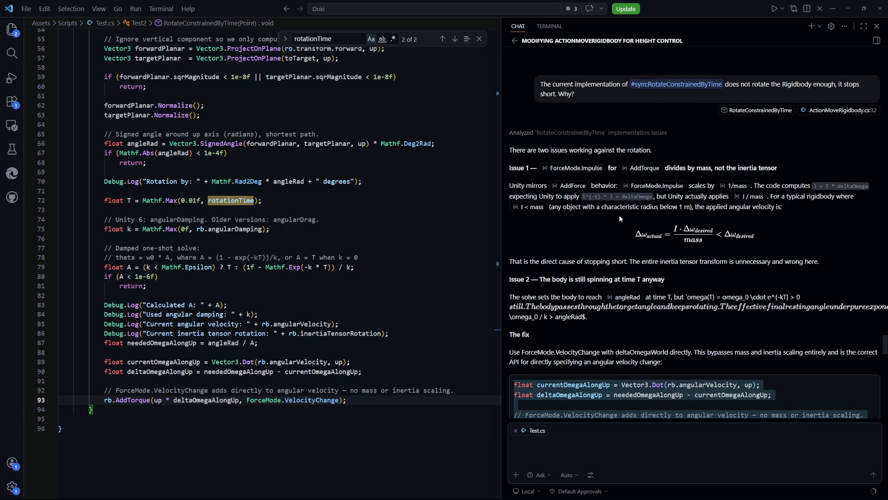
Scroll the chat back to the rigidbody-mass answer, then return to the running Unity game
scroll(618, 215, up, 4)
scroll(615, 218, up, 1)
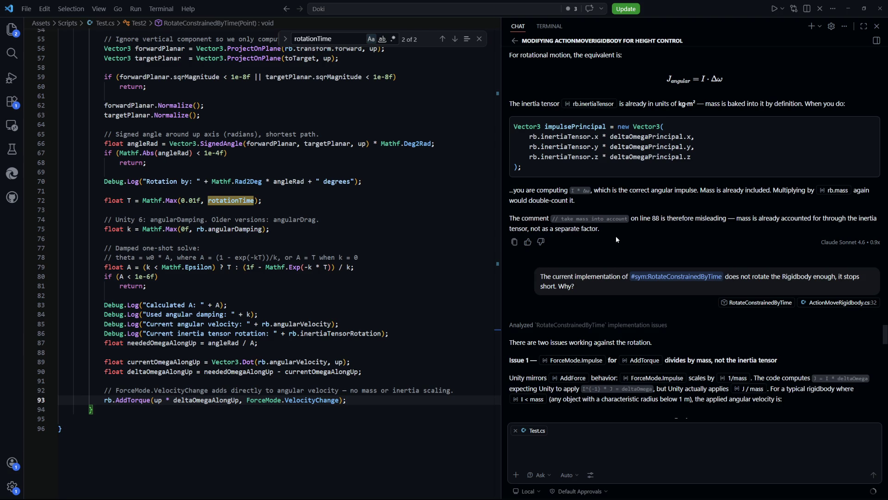
scroll(610, 237, up, 3)
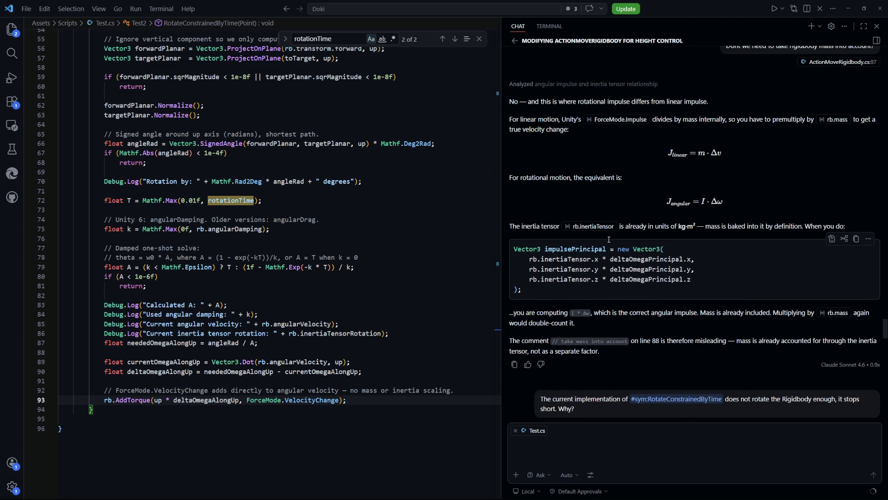
scroll(606, 238, up, 2)
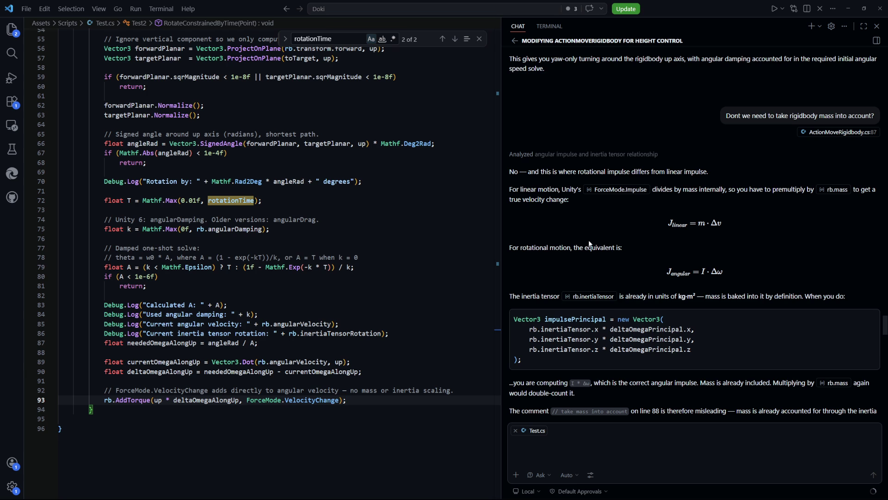
click(385, 285)
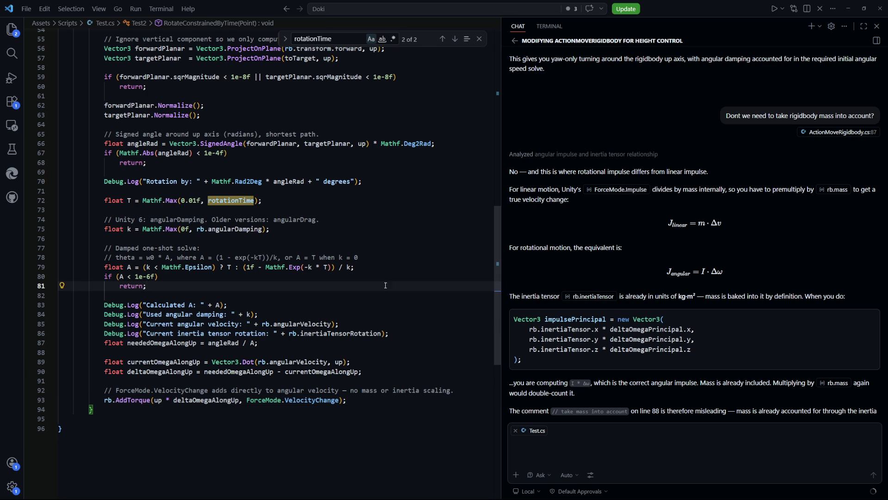
key(alt+Tab)
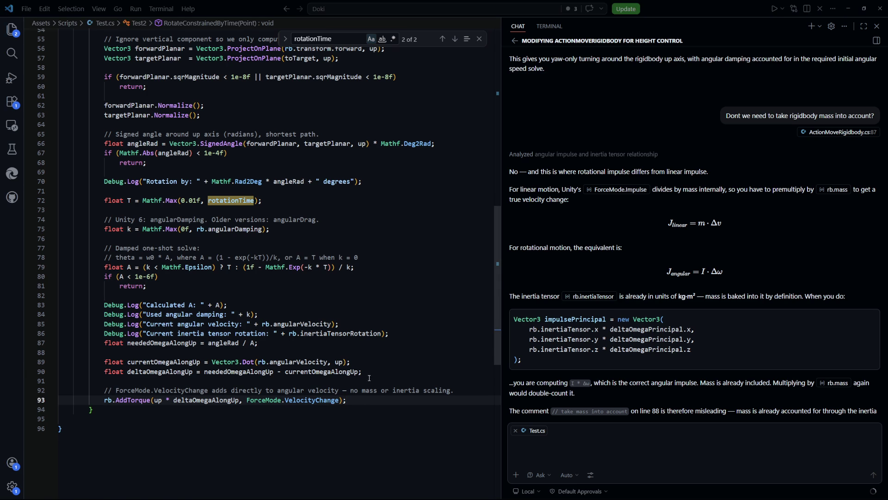
key(a)
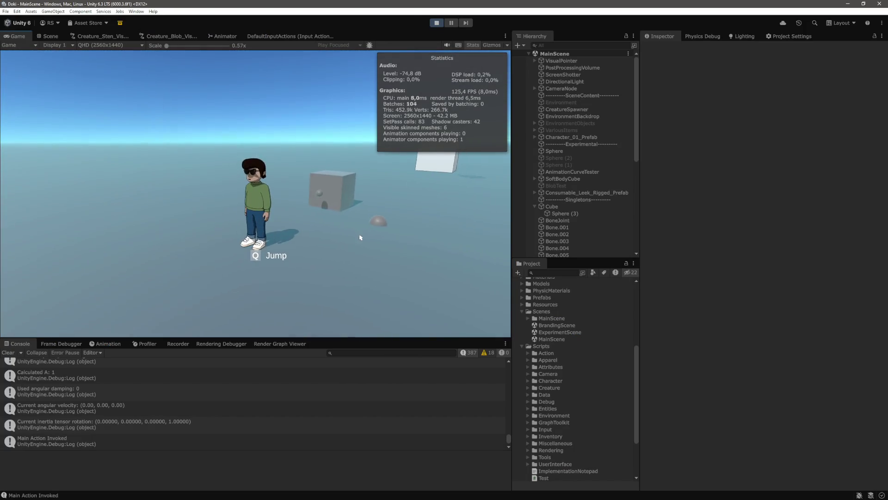
Set the cube's Rigidbody mass to 1 and mark a ground target to test it
click(565, 207)
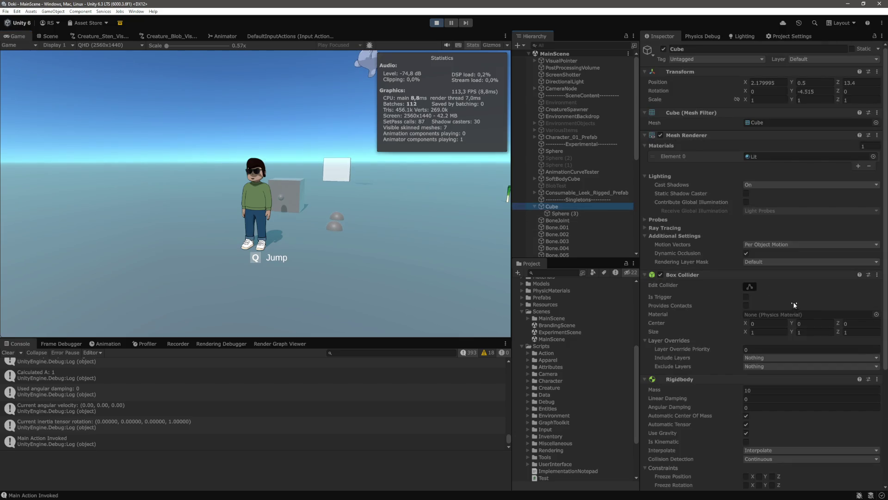
scroll(792, 302, down, 3)
click(781, 319)
text(1)
click(437, 253)
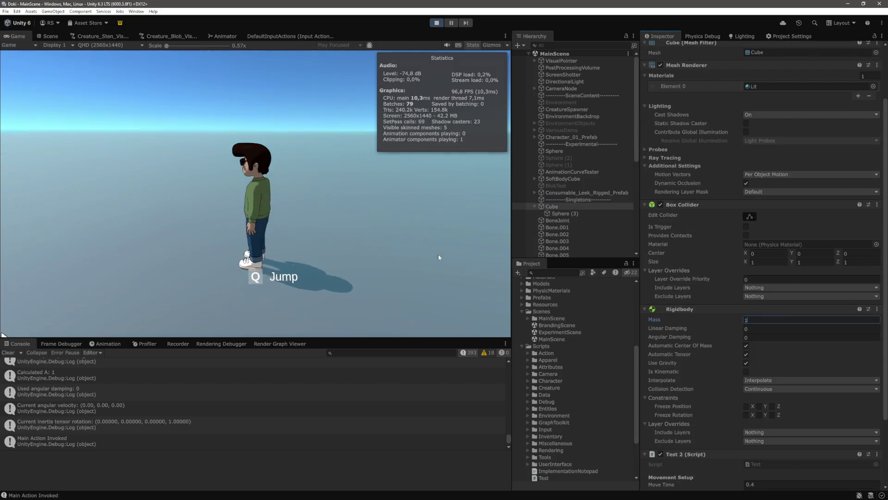
key(a)
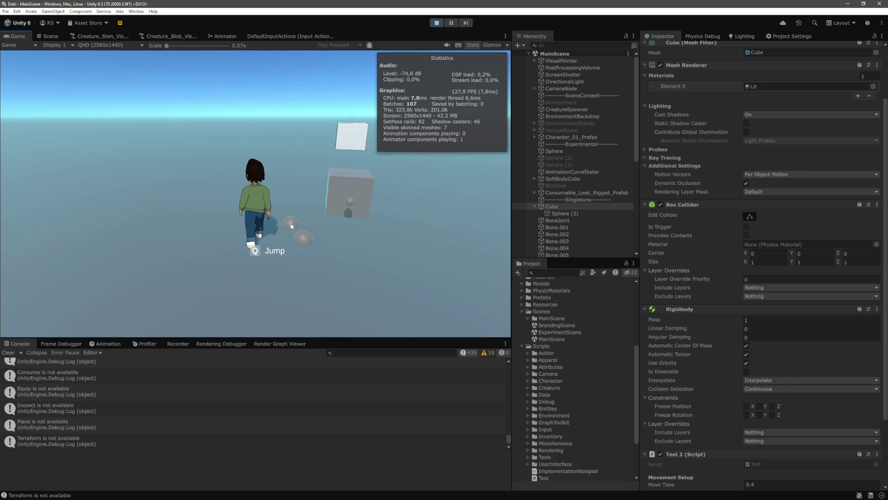
click(297, 218)
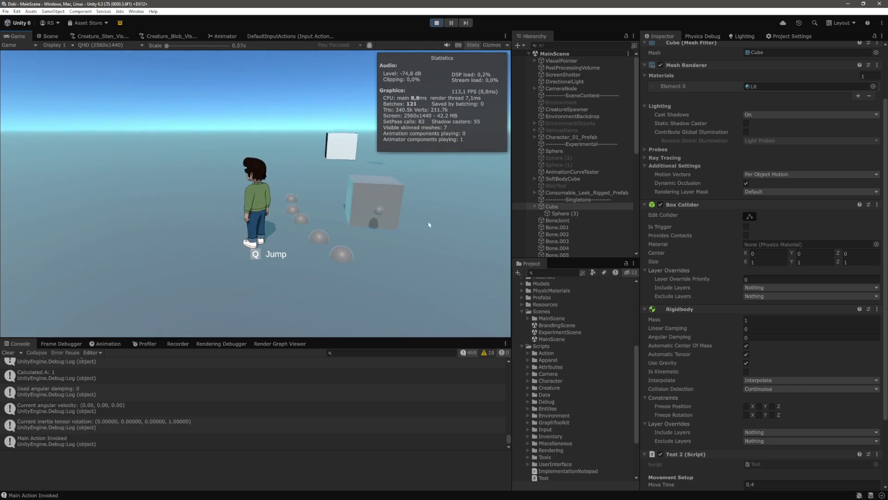
Change the cube's mass to 100, then to 0.01, leaving linear damping unchanged
click(782, 317)
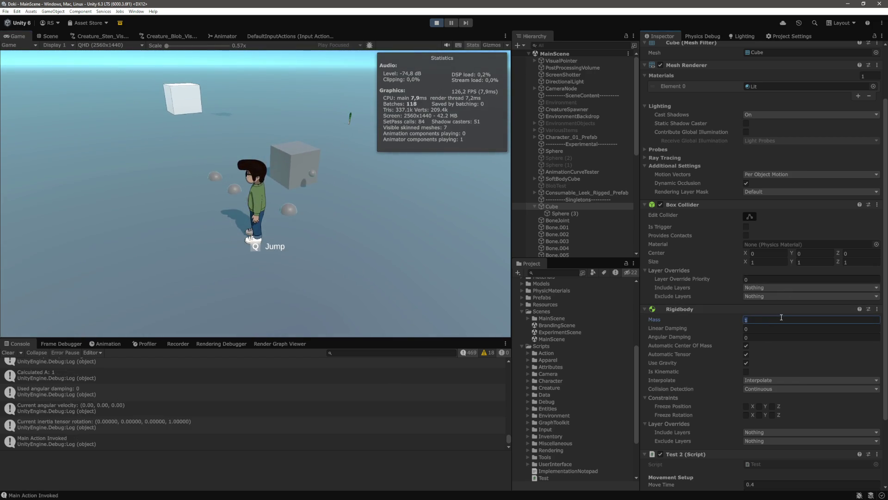
text(100)
key(Return)
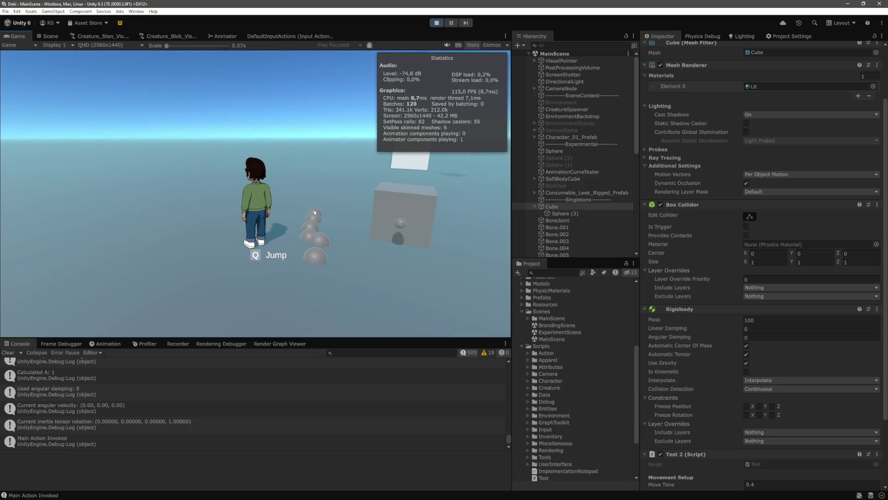
click(763, 320)
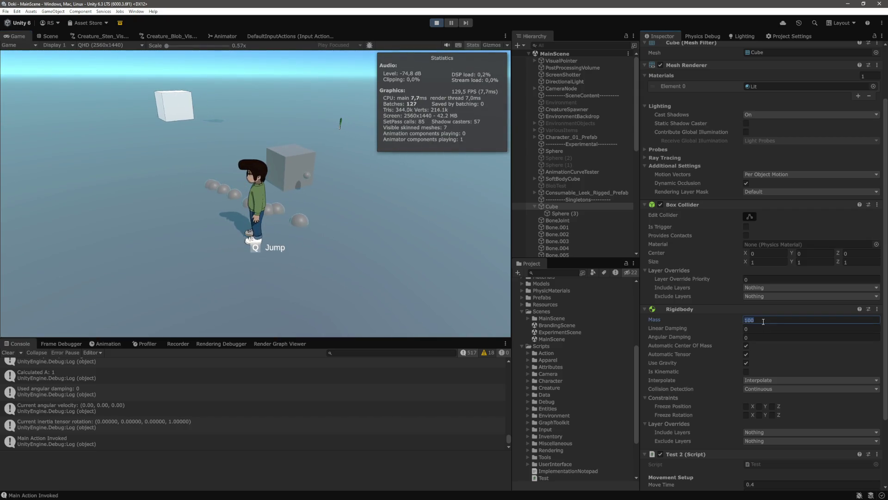
text(0.01)
key(Tab)
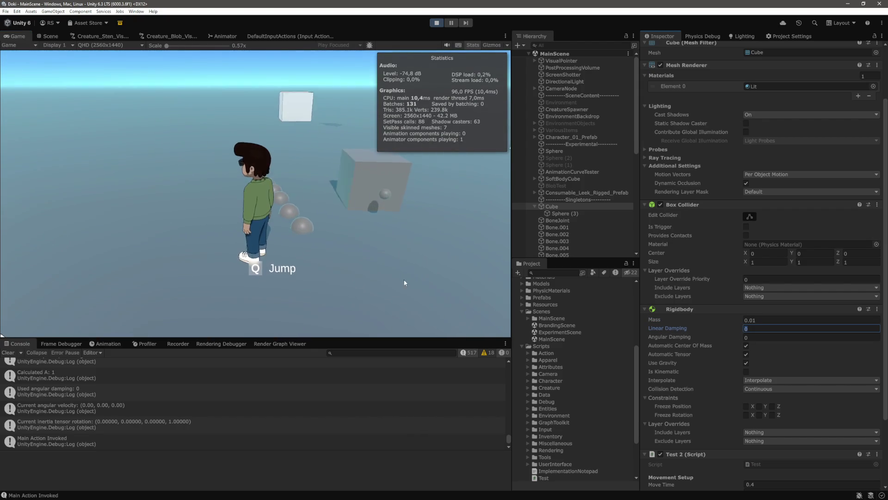
click(405, 282)
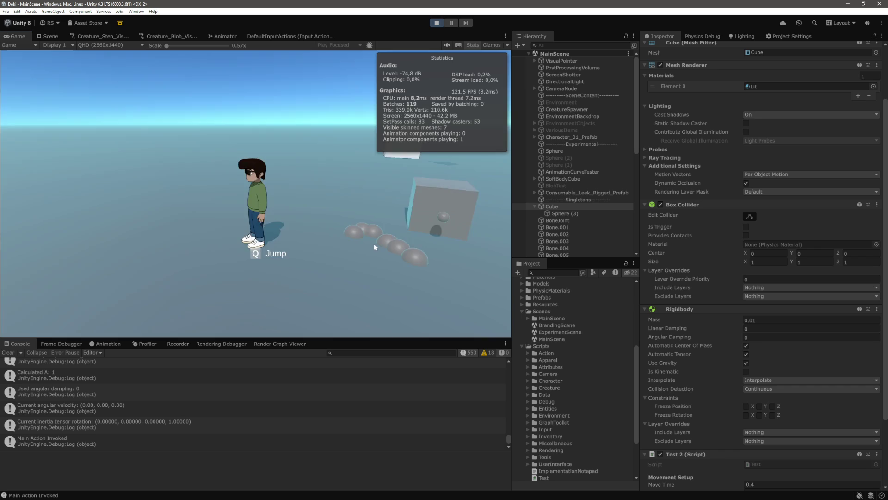
Set the cube's angular damping to 10 and return to Visual Studio Code
click(754, 337)
text(10)
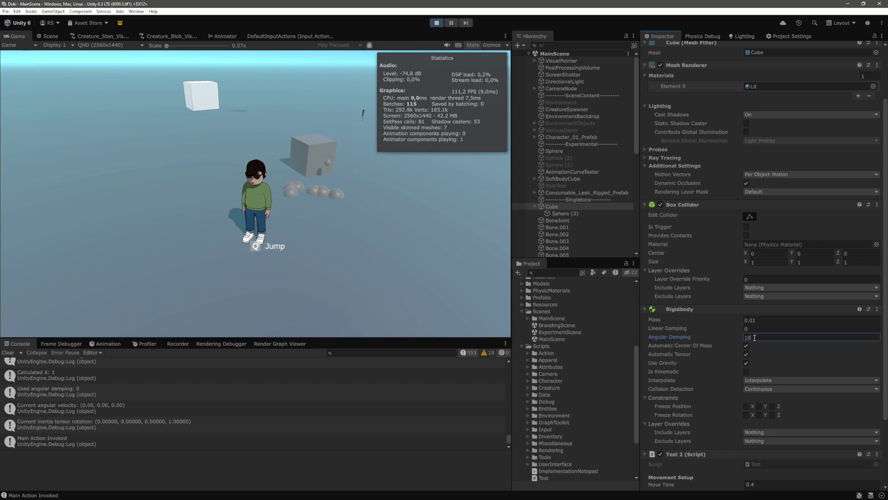
click(378, 190)
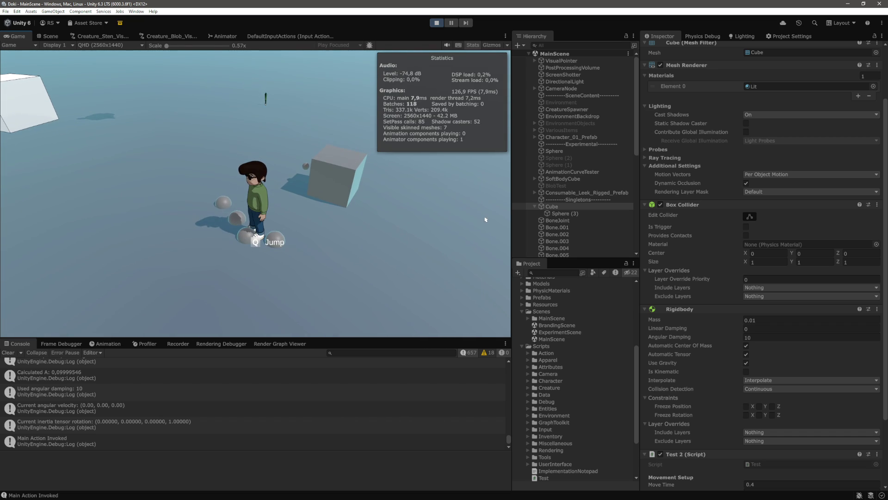
key(alt+Tab)
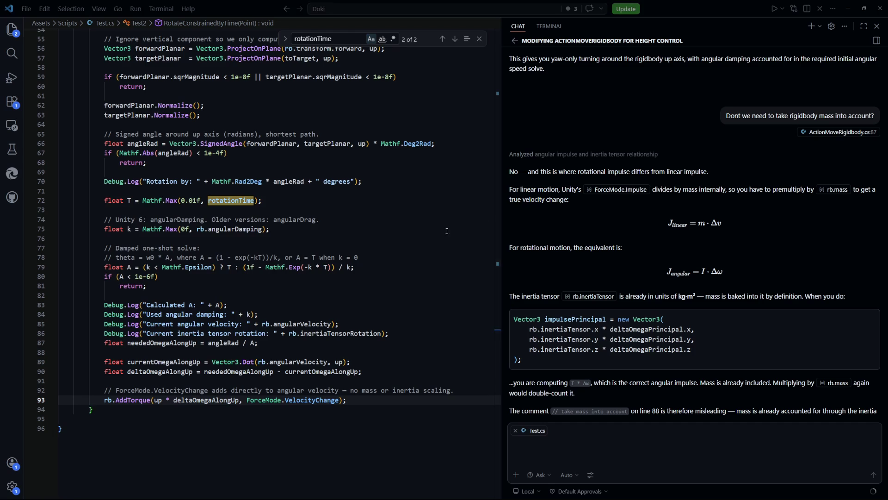
click(413, 197)
scroll(412, 197, up, 4)
click(234, 332)
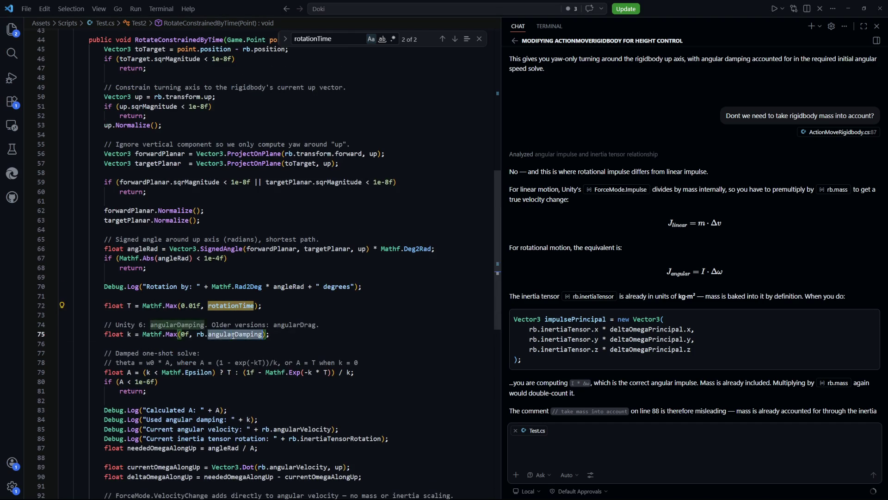
scroll(286, 315, down, 2)
click(309, 303)
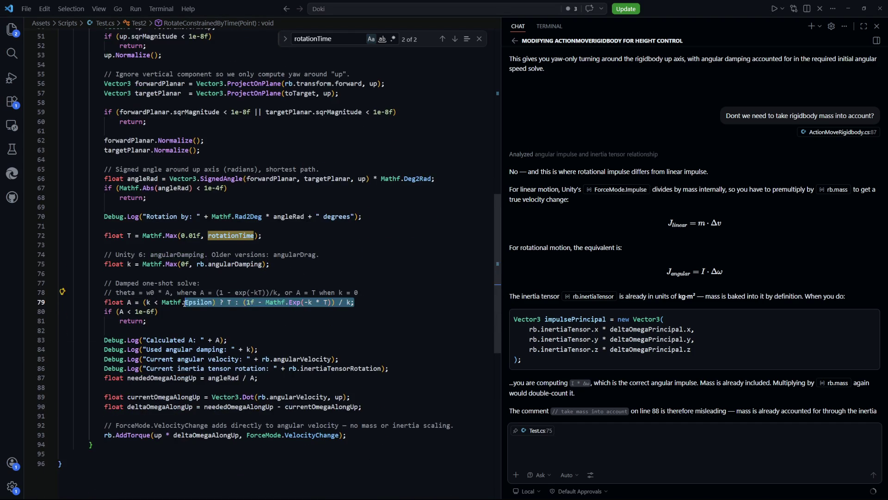
key(Down)
key(Down)
mouse_move(293, 302)
mouse_down()
mouse_move(358, 302)
mouse_move(312, 302)
mouse_up()
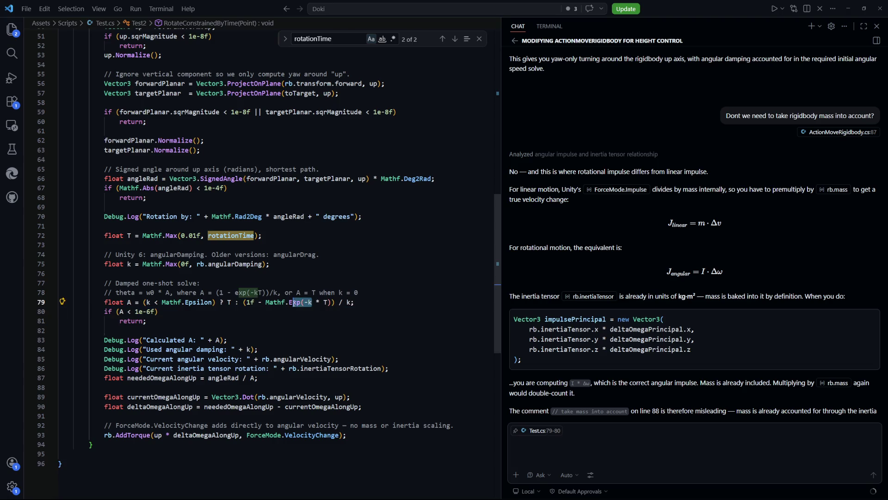
click(310, 314)
double_click(130, 302)
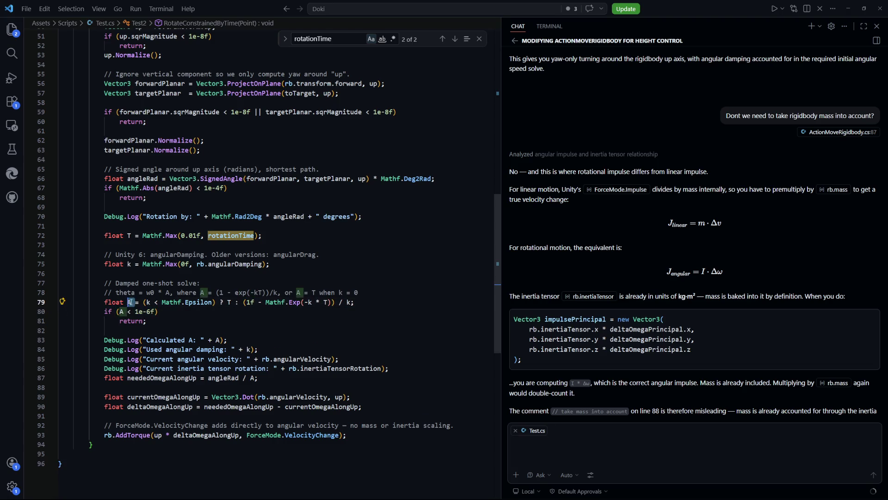
scroll(247, 316, down, 2)
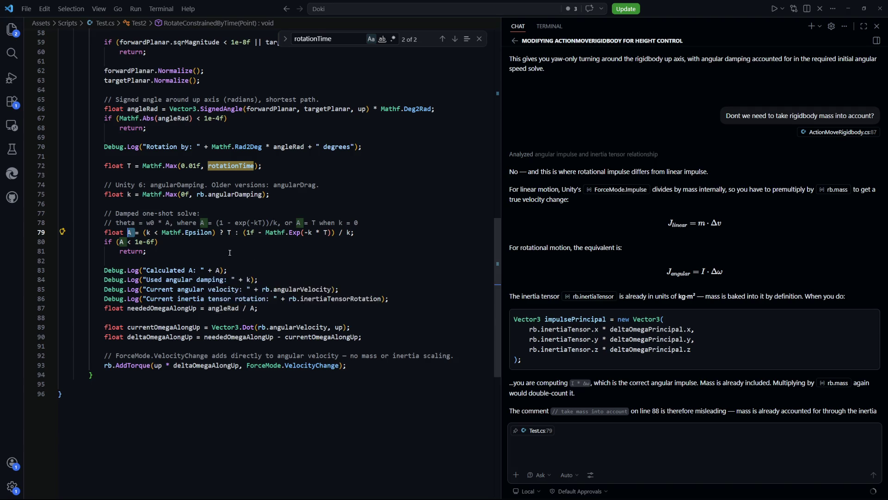
key(Down)
key(Down)
drag(259, 308, 207, 308)
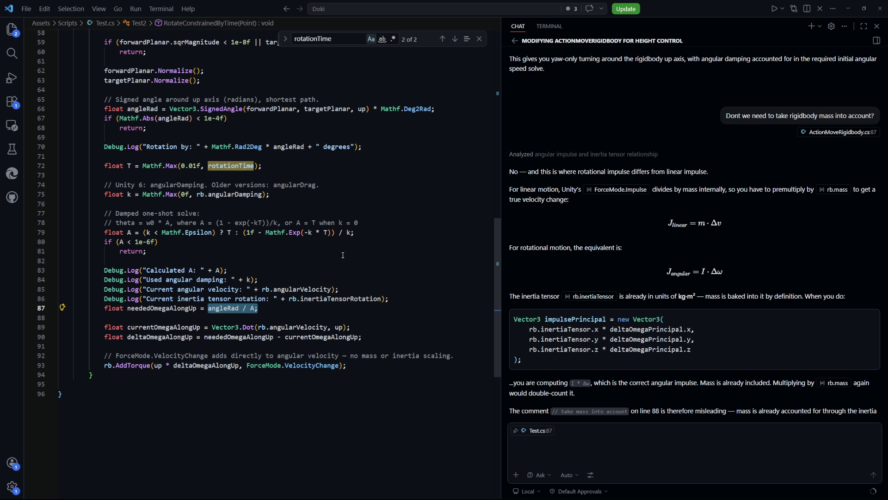
scroll(662, 291, down, 6)
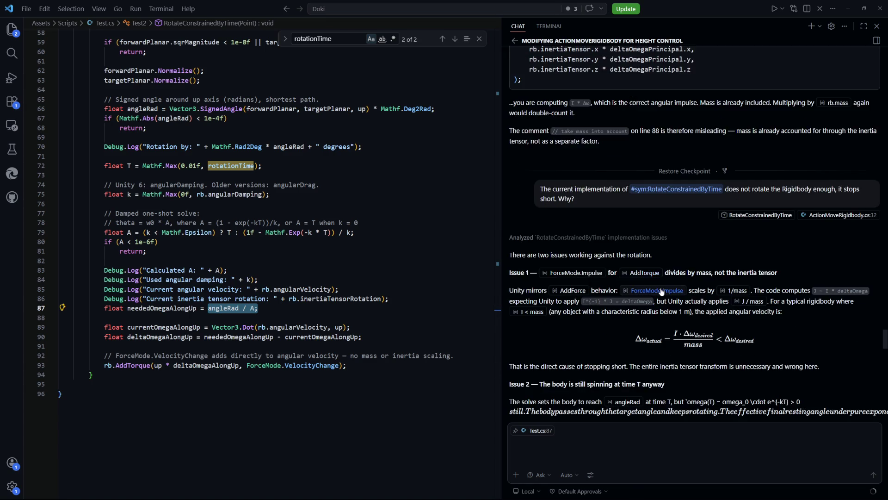
scroll(662, 291, down, 2)
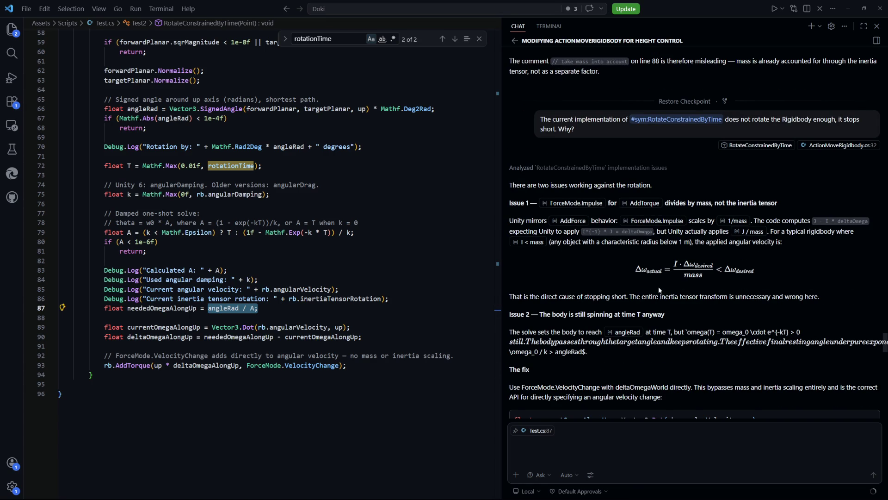
scroll(658, 290, down, 1)
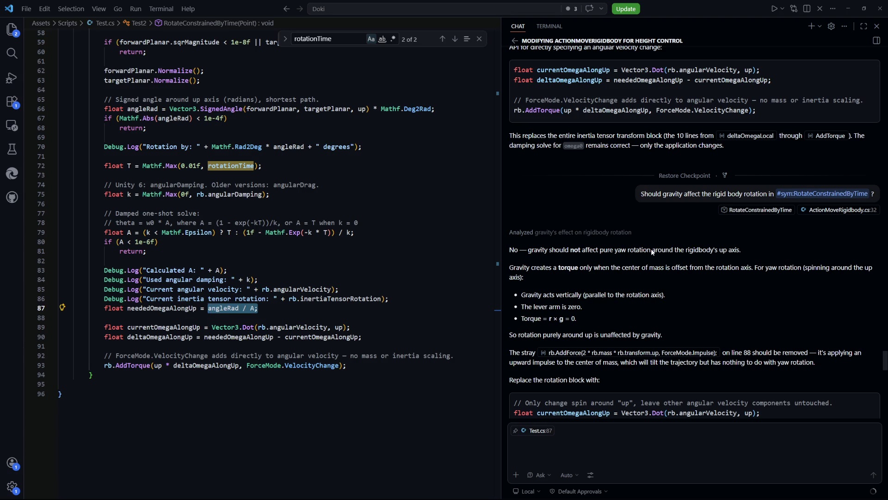
scroll(652, 252, down, 15)
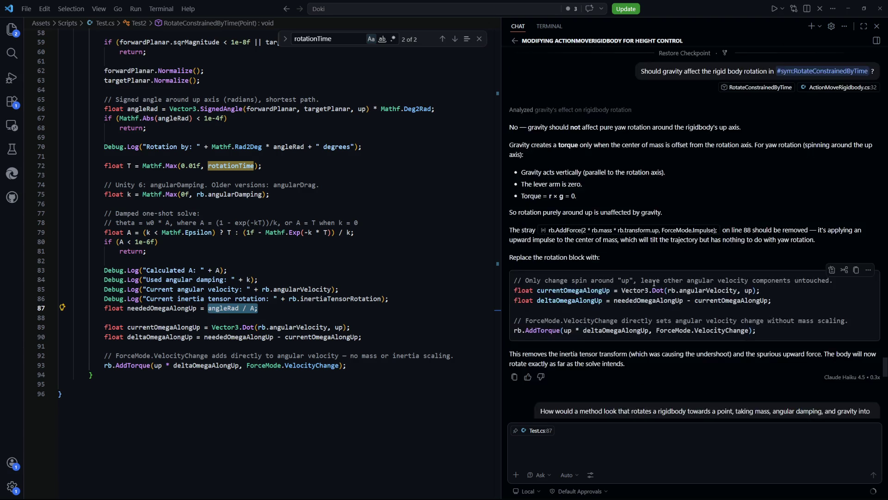
scroll(655, 289, down, 10)
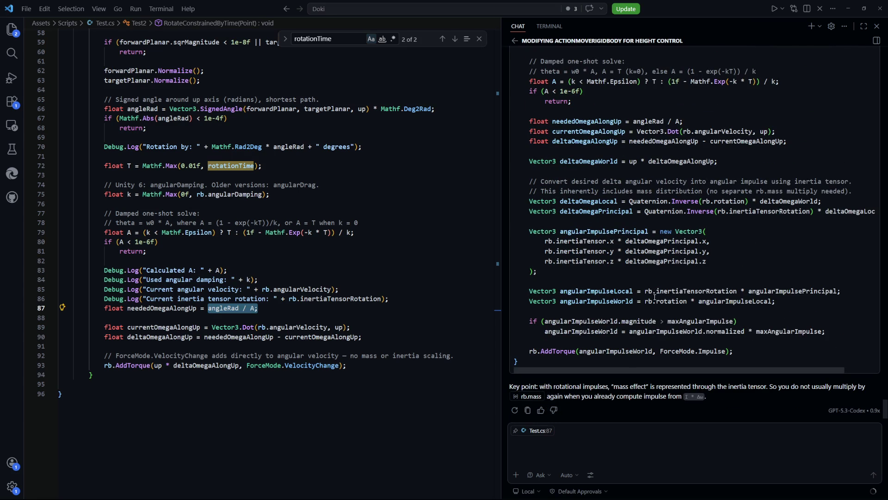
click(596, 453)
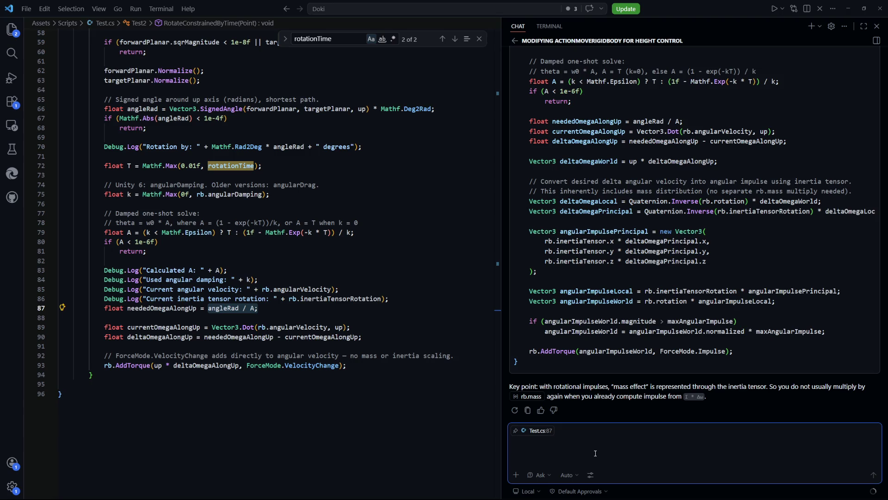
With Test.cs as context, ask the chat how to compute ForceMode.Impulse torque for an x-radian turn about transform.up
click(450, 385)
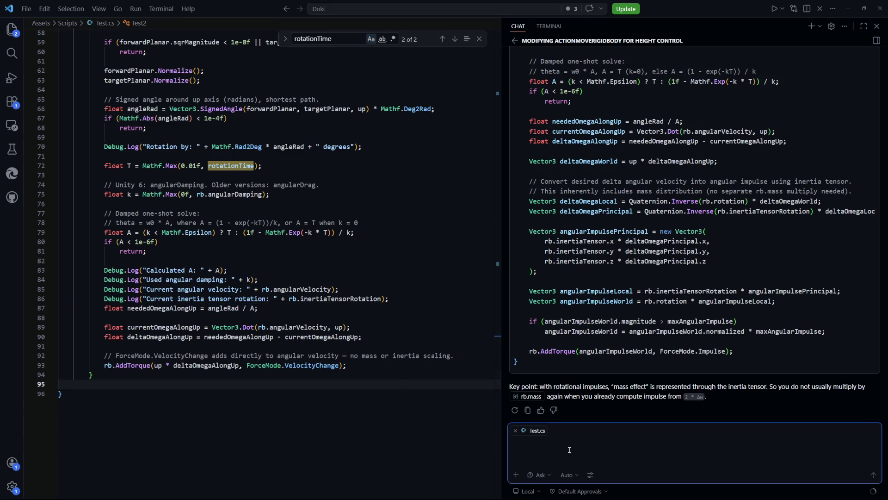
text(How to calcu)
text(late the forces)
text( needed to rot)
text(ate a rigidbody)
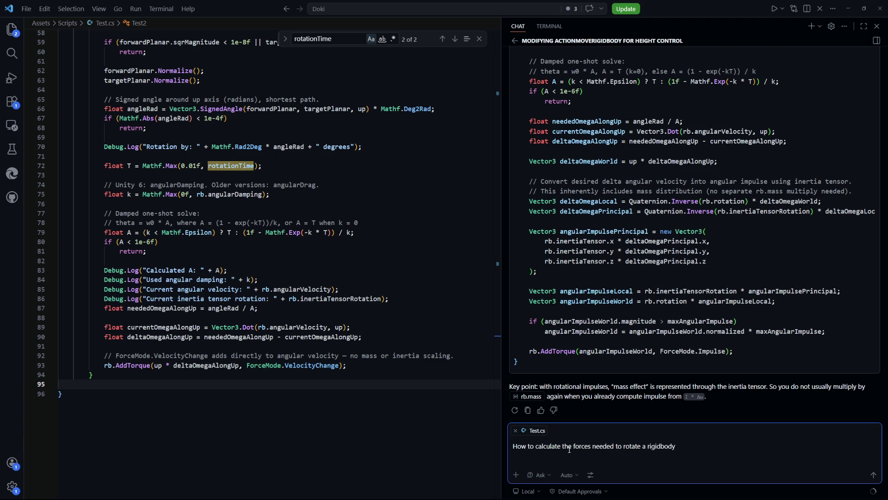
text( x )
text(radians )
text(around t)
text(ransform.up)
text( using)
text( AddTorque )
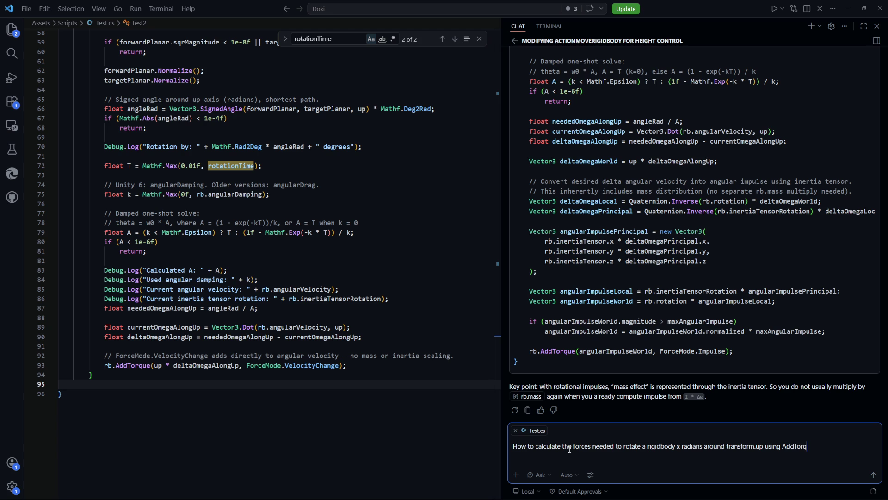
text(with ForceMo)
text(de.)
text(Impulse?)
key(Return)
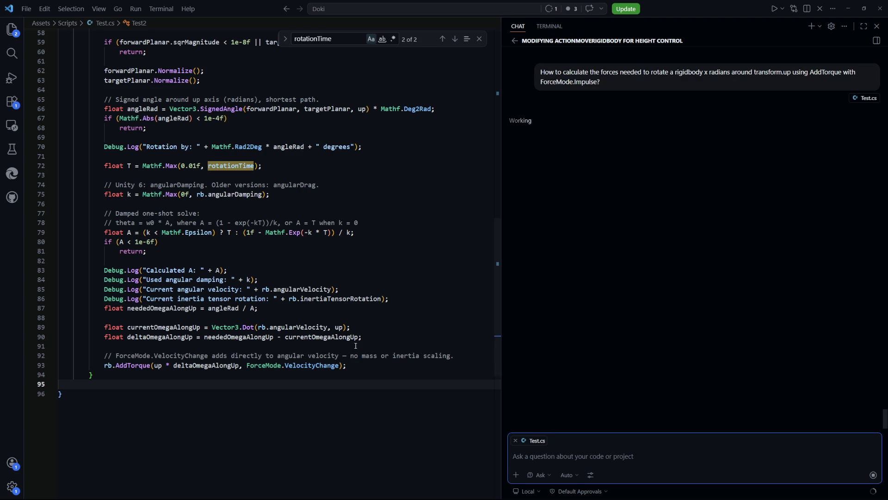
click(324, 251)
scroll(325, 320, up, 5)
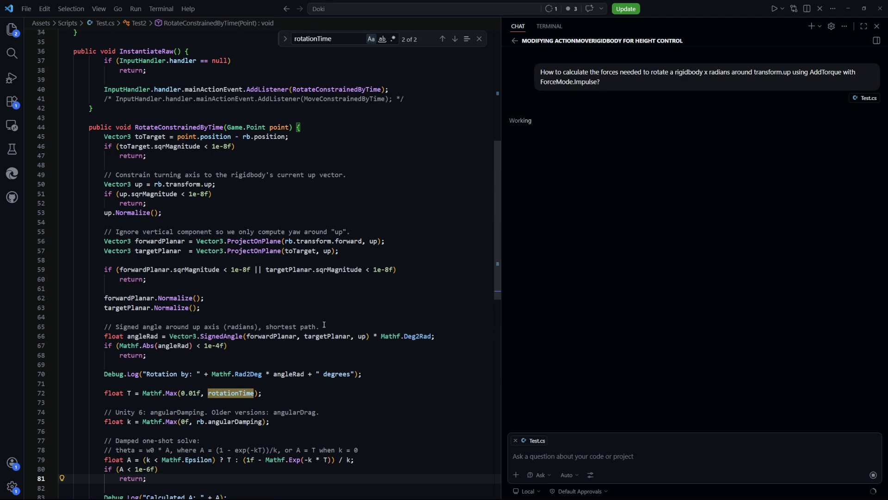
Browse the planar normalisation code in Test.cs lines 63–81 while the Copilot answer arrives
click(307, 304)
scroll(305, 302, down, 6)
scroll(320, 301, down, 1)
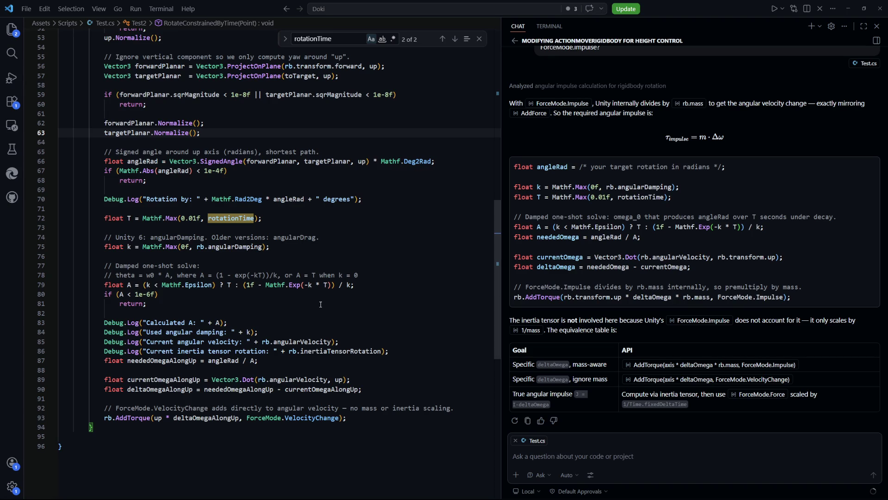
scroll(785, 327, up, 3)
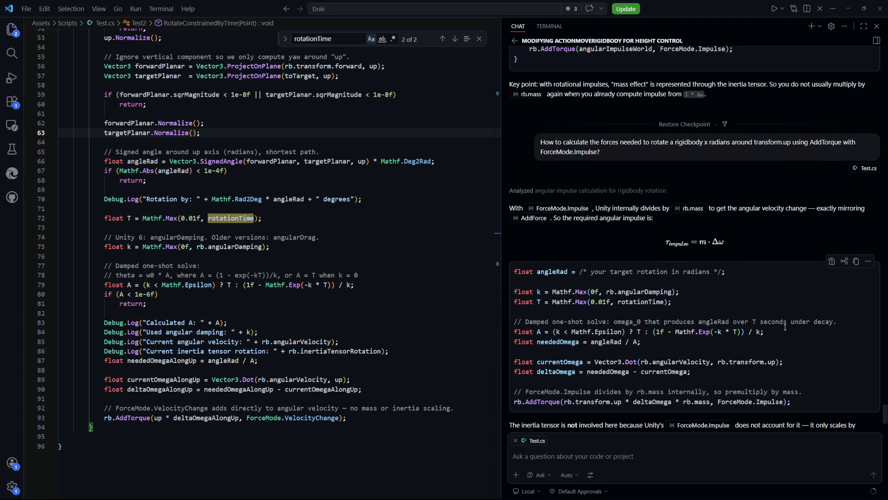
scroll(796, 333, down, 3)
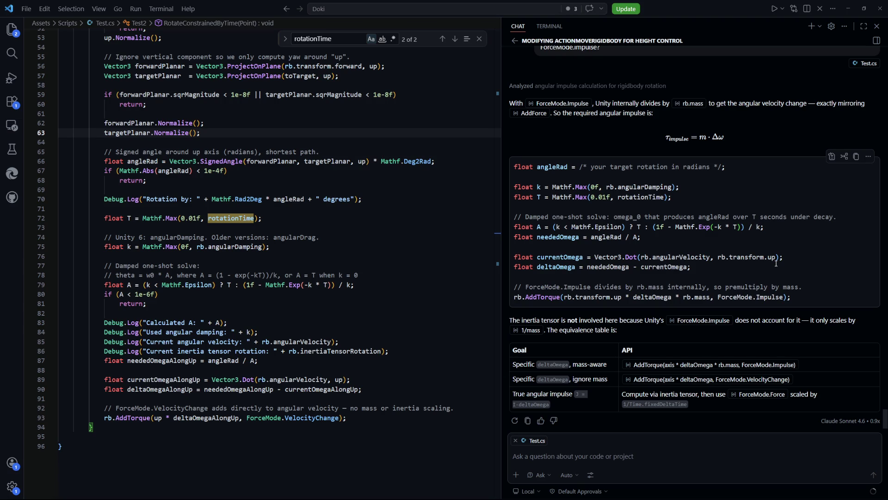
scroll(774, 242, up, 2)
scroll(690, 295, down, 2)
After reviewing the chat's suggested AddTorque line, select lines 50–93 of RotateConstrainedByTime in Test.cs
drag(806, 299, 520, 298)
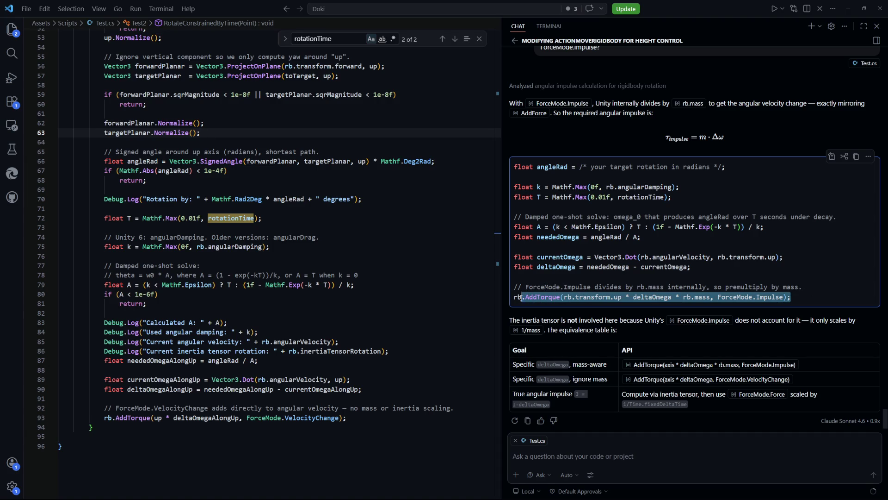
click(706, 271)
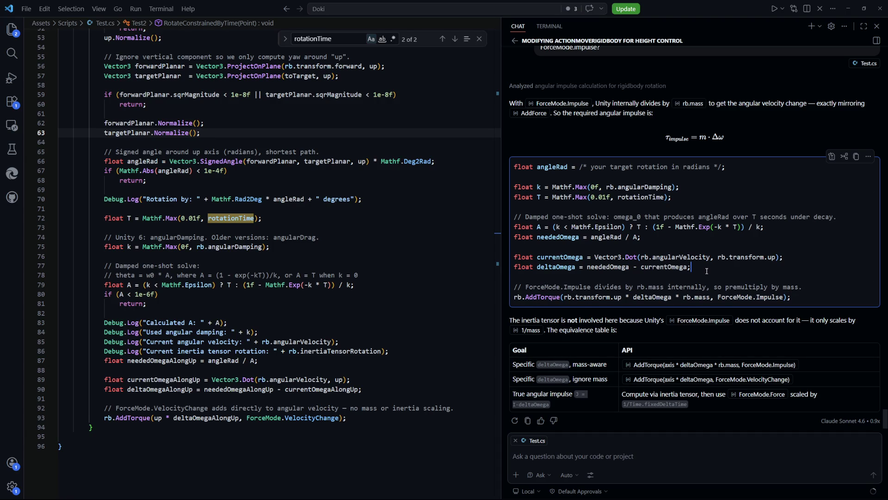
mouse_move(792, 297)
mouse_down()
mouse_move(593, 298)
mouse_move(516, 257)
mouse_move(513, 168)
mouse_move(516, 190)
mouse_up()
key(ctrl+c)
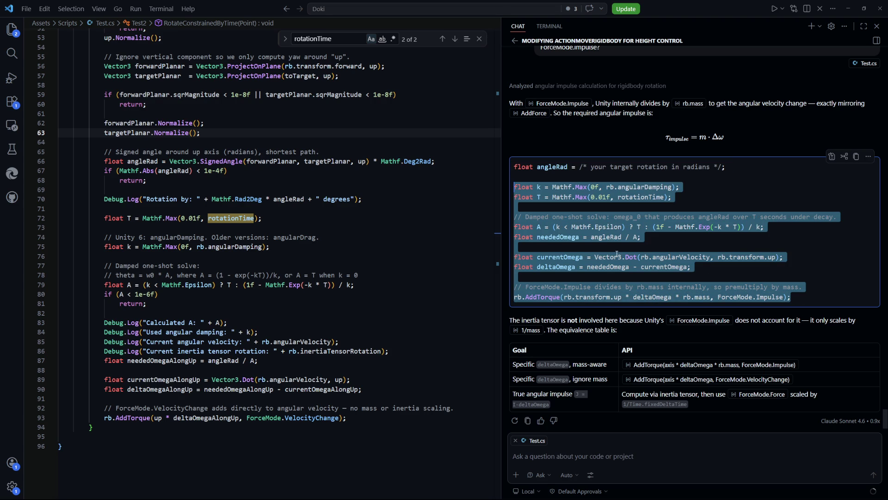
click(405, 312)
scroll(405, 324, up, 2)
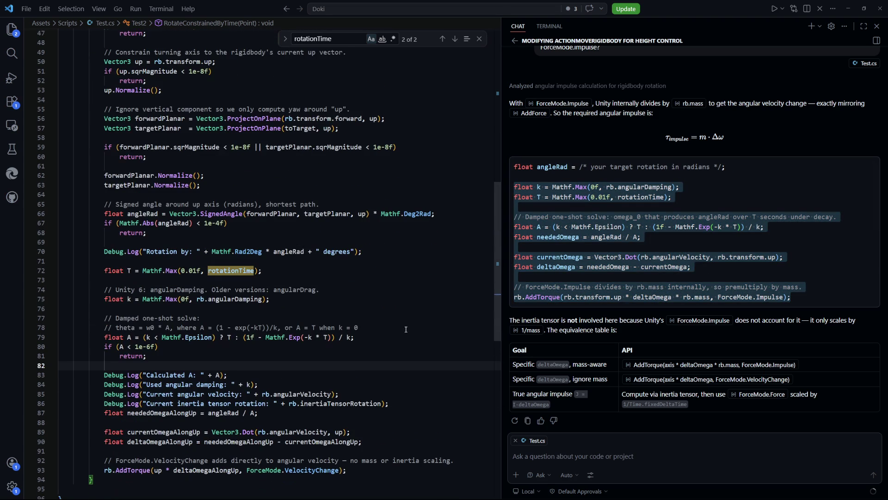
mouse_move(360, 468)
mouse_down()
mouse_move(157, 190)
mouse_move(124, 128)
mouse_move(137, 95)
mouse_move(173, 61)
mouse_move(113, 71)
mouse_move(103, 62)
mouse_up()
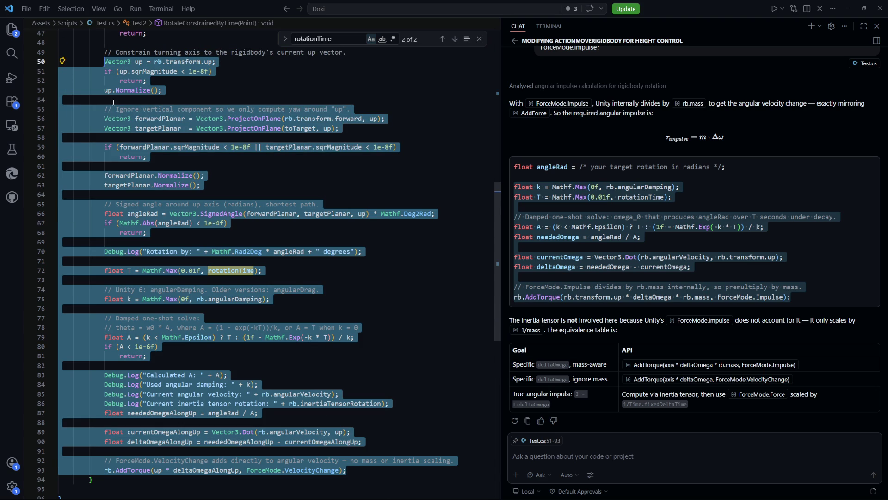
Delete the old rotation code, then undo to restore it
key(Delete)
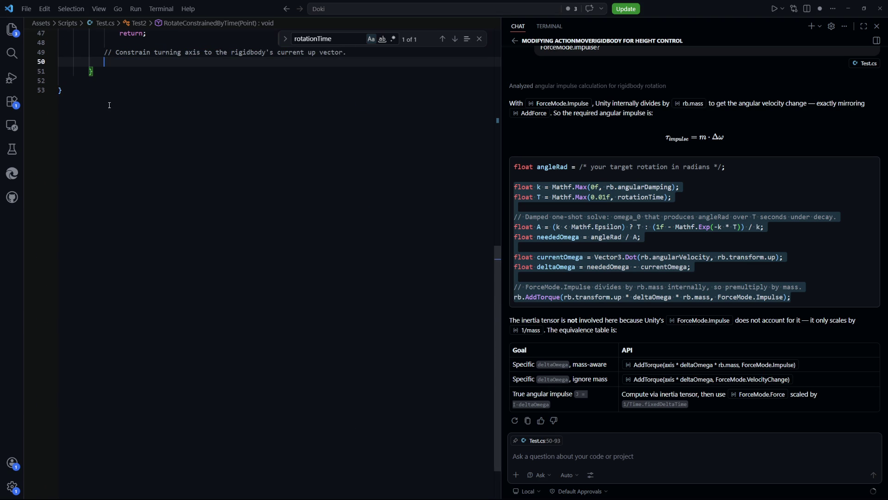
scroll(137, 185, up, 5)
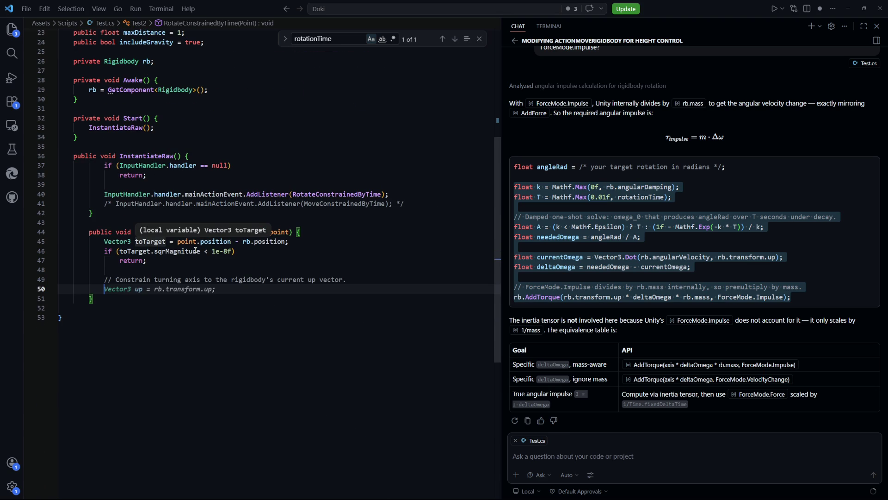
scroll(256, 307, down, 2)
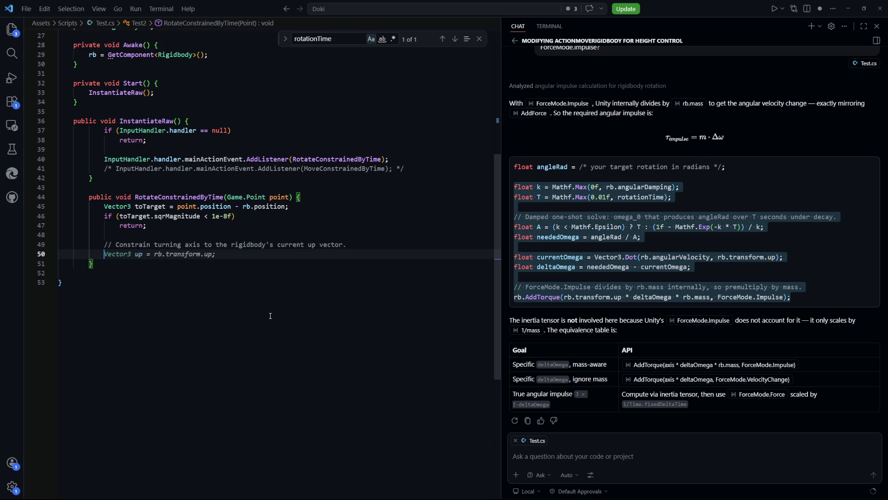
scroll(278, 316, down, 2)
key(ctrl+z)
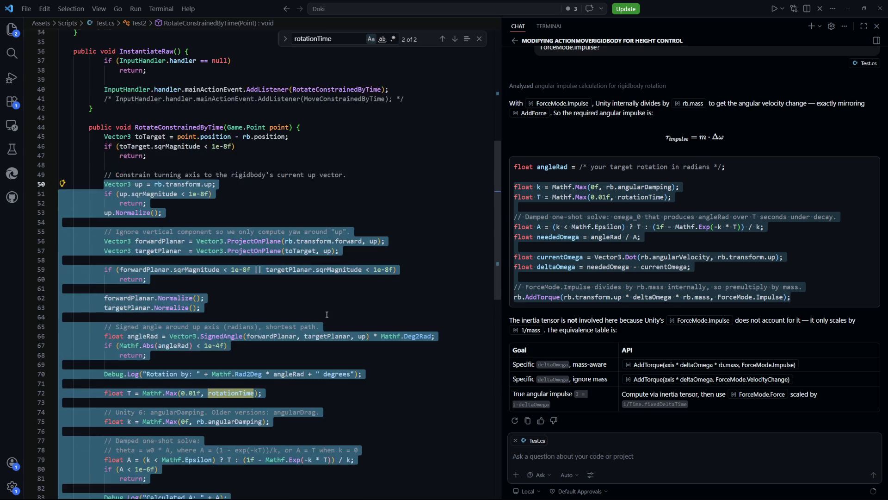
scroll(202, 202, down, 5)
scroll(279, 194, down, 1)
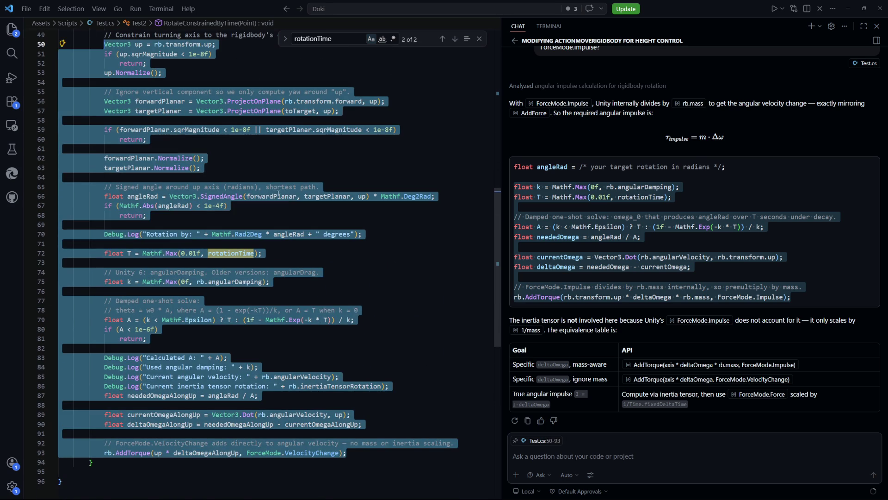
click(308, 216)
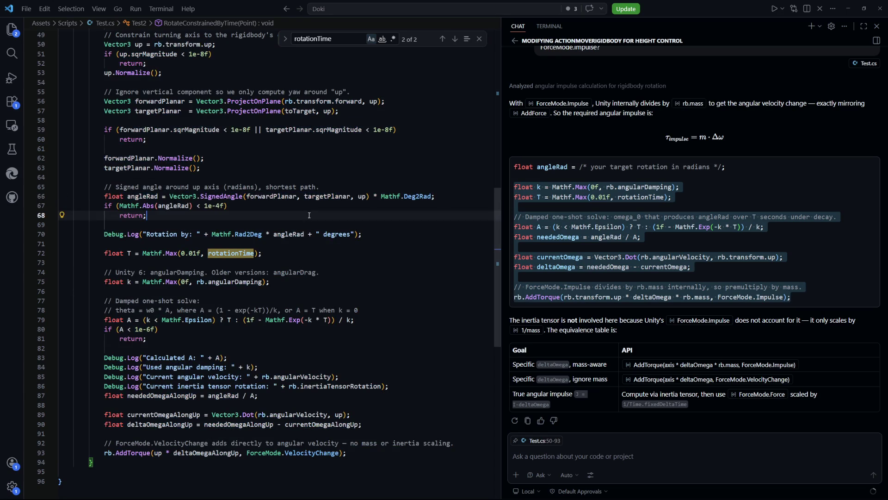
Replace the old code from the rotation log onward with the chat's Impulse AddTorque block, indented with Tab
mouse_move(367, 455)
mouse_down()
mouse_move(104, 357)
mouse_move(104, 234)
mouse_up()
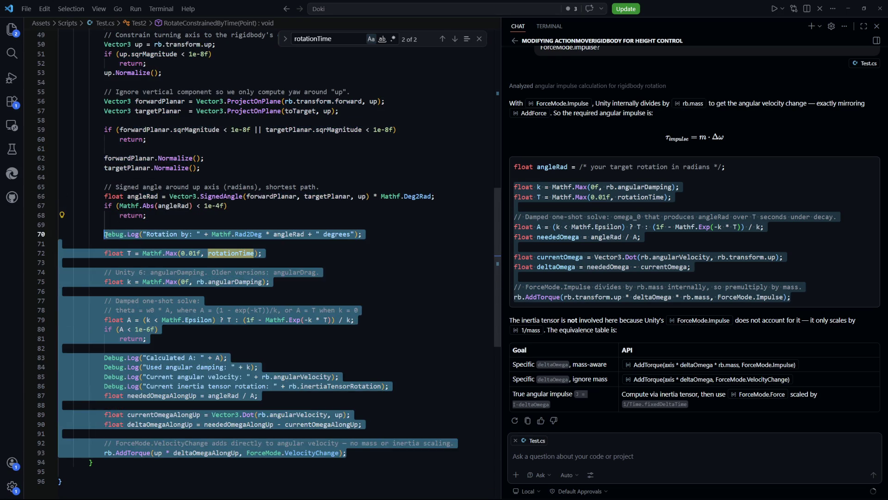
key(ctrl+v)
mouse_move(335, 339)
mouse_down()
mouse_move(60, 329)
mouse_move(66, 243)
mouse_up()
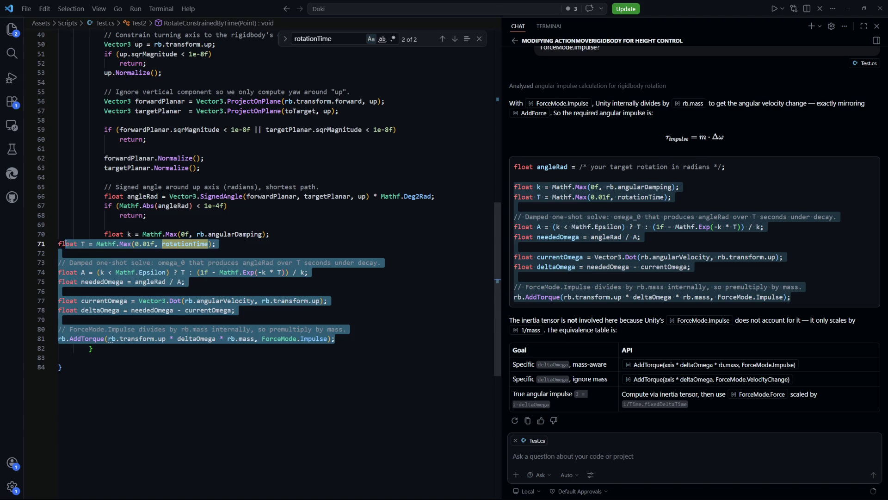
key(Tab)
key(Tab)
key(Tab)
key(End)
Check the rb.mass-scaled torque argument and the Impulse comment, then stop Unity's running game
scroll(296, 317, up, 1)
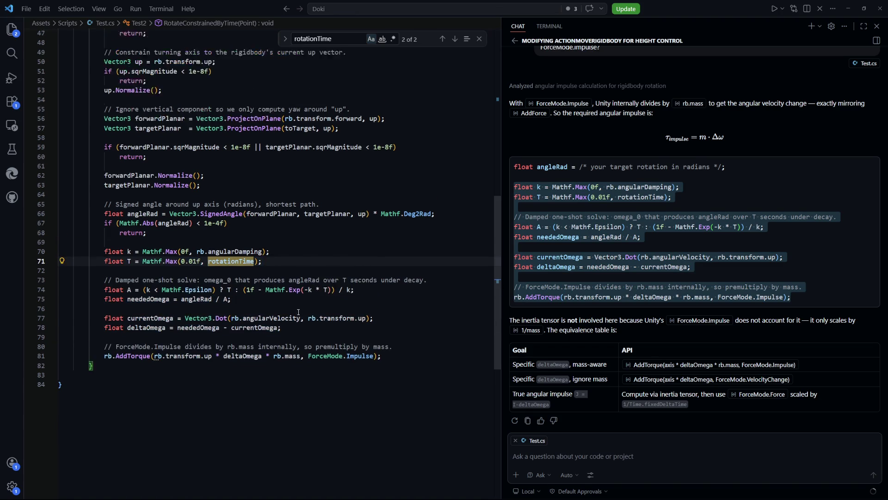
click(299, 254)
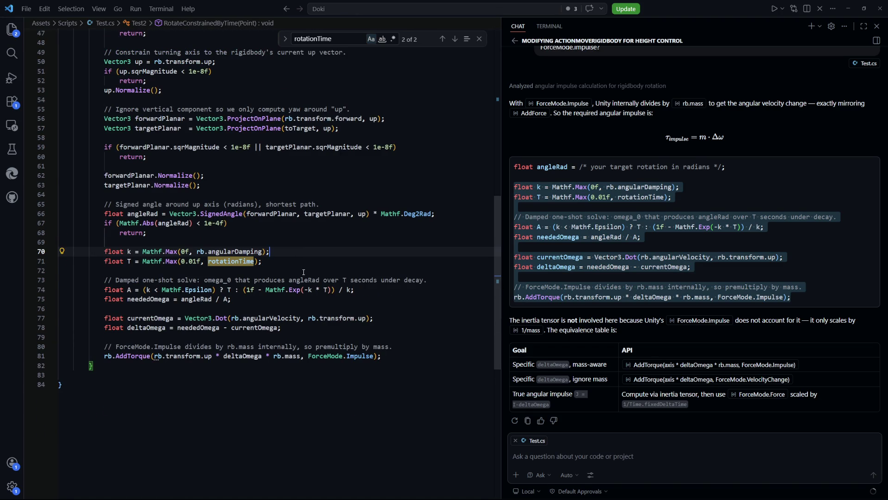
drag(405, 354, 206, 357)
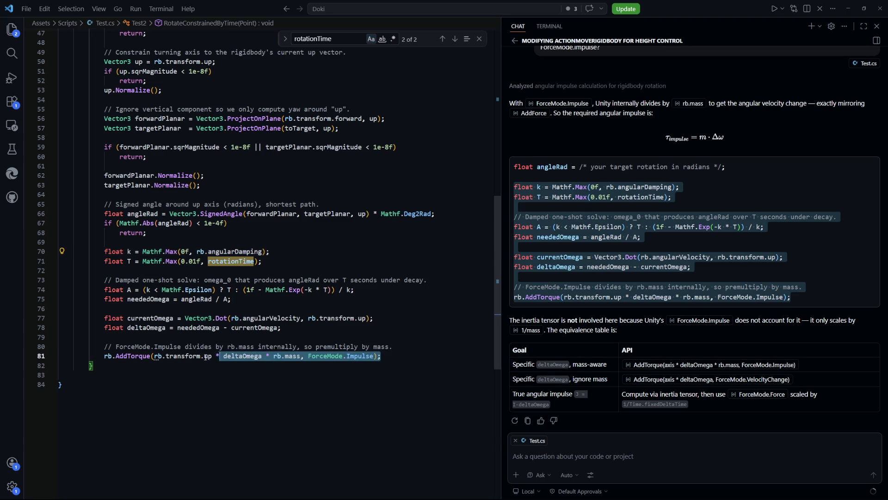
click(265, 377)
drag(300, 356, 273, 357)
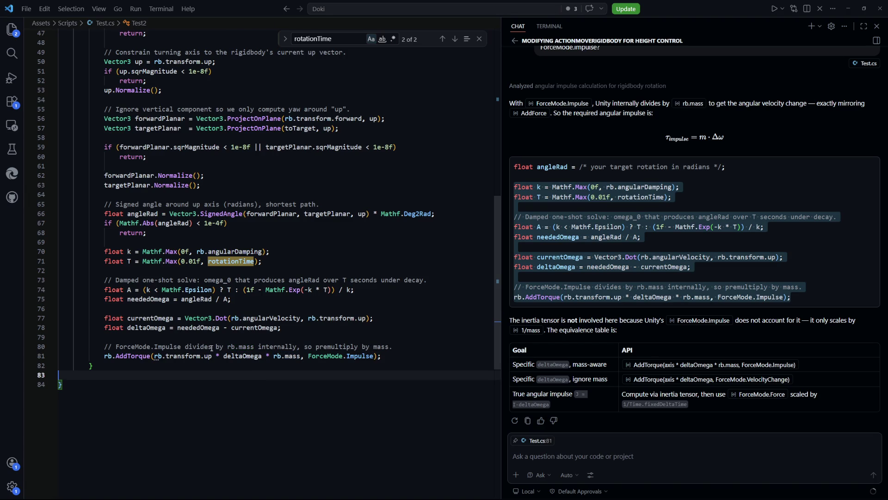
drag(213, 346, 383, 358)
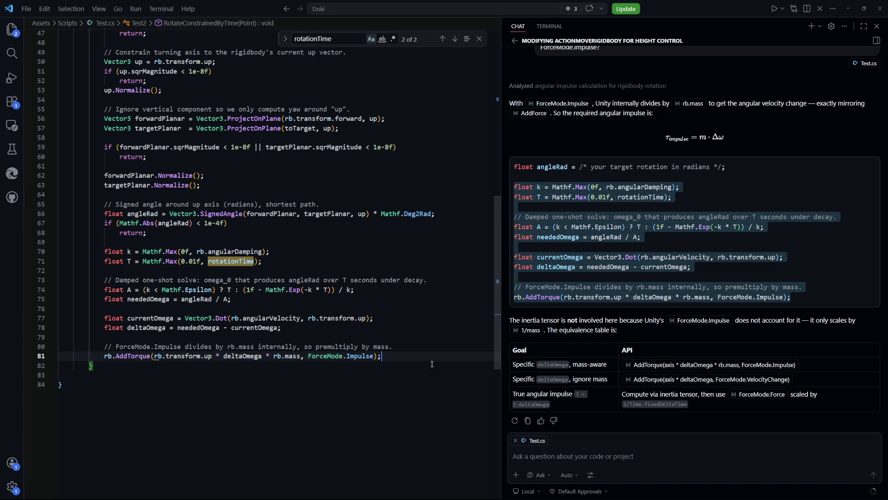
click(424, 380)
key(alt+Tab)
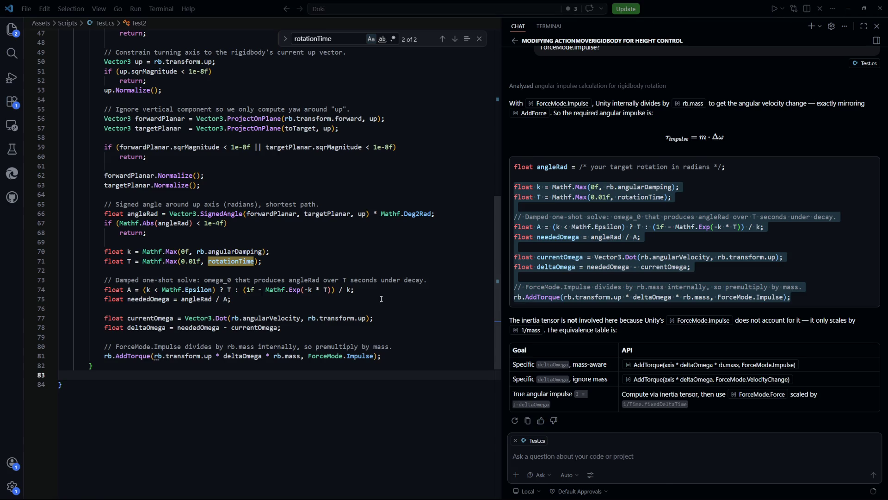
click(436, 23)
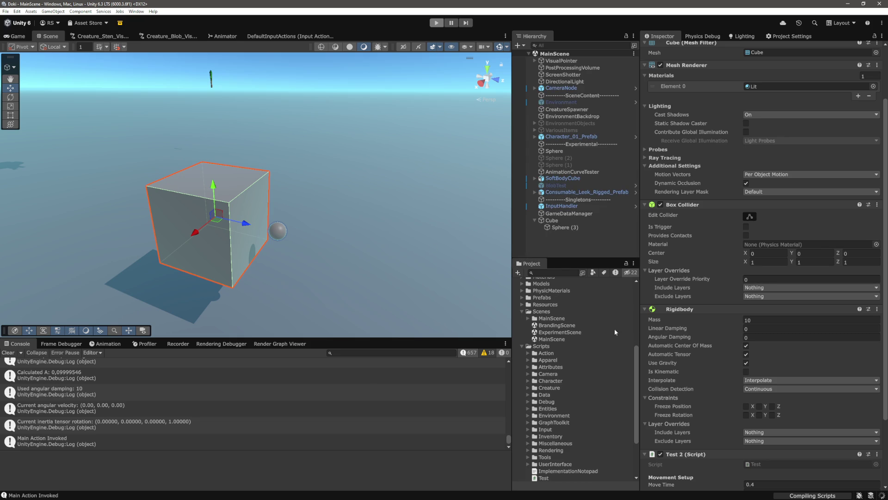
Select the Cube, set its Rigidbody Angular Damping to 10, and begin editing Rotation Time
click(552, 222)
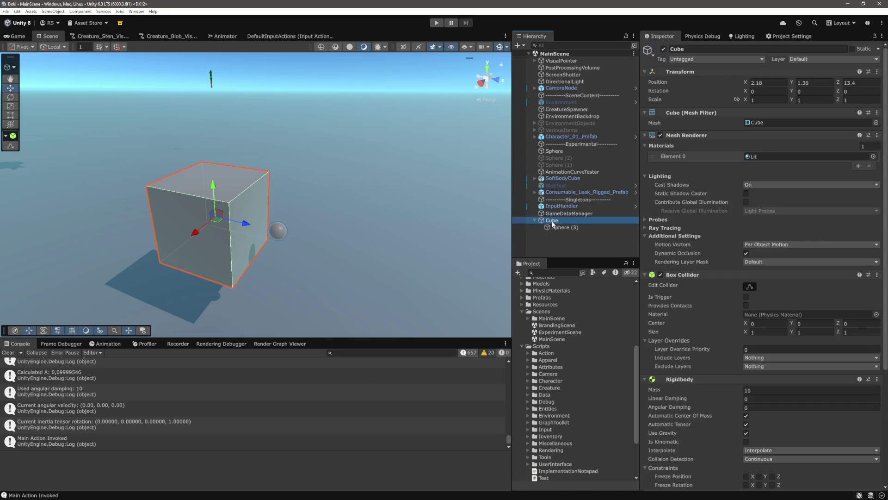
scroll(716, 345, down, 10)
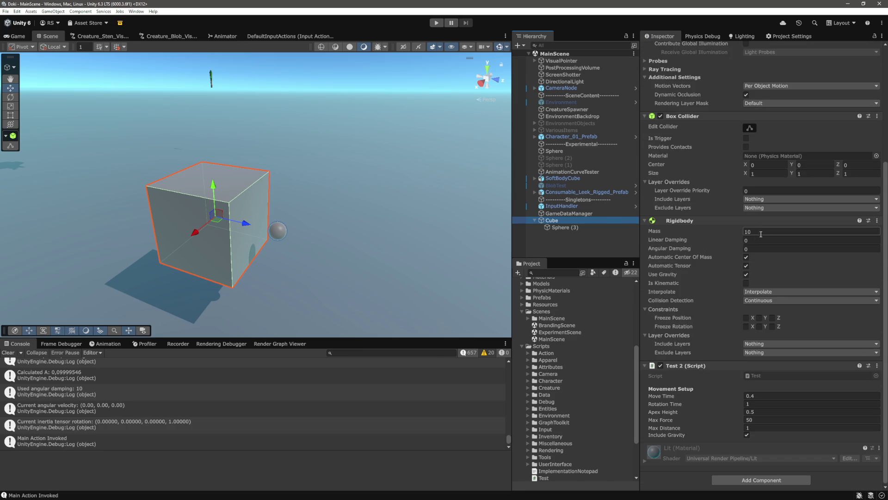
click(759, 249)
text(10)
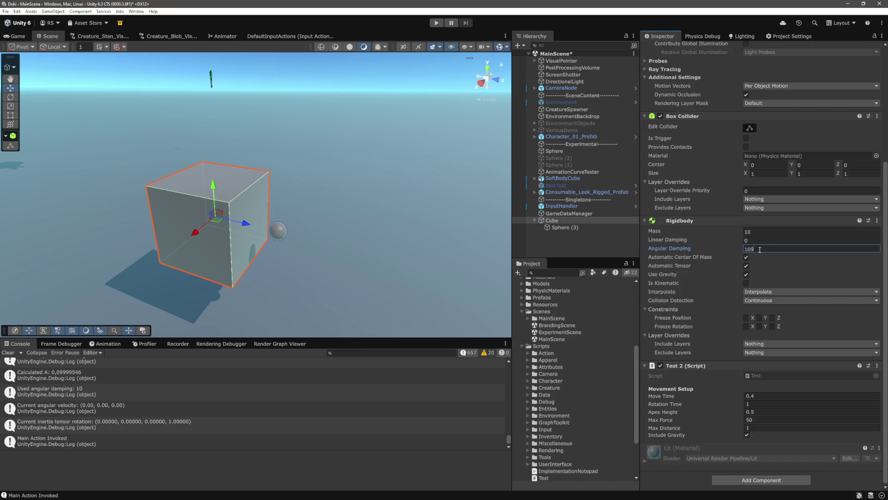
click(759, 403)
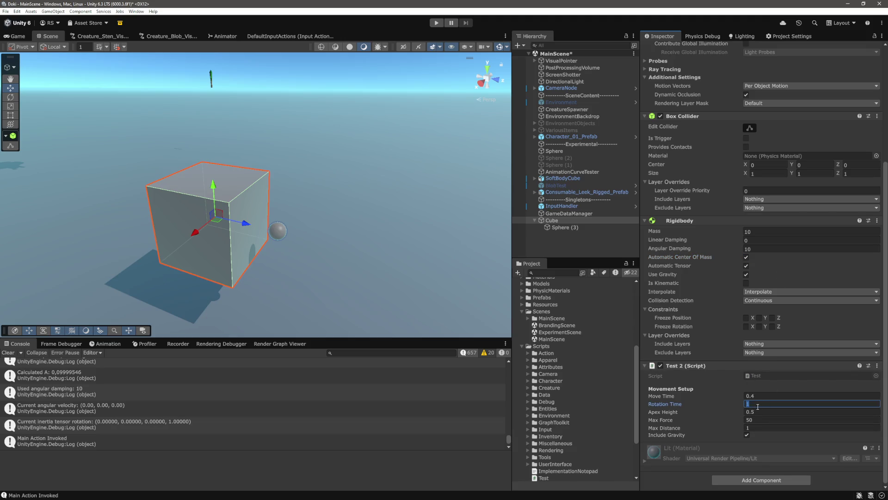
Enter Play mode, walk toward the cube, and click many ground points for it to turn toward
click(441, 23)
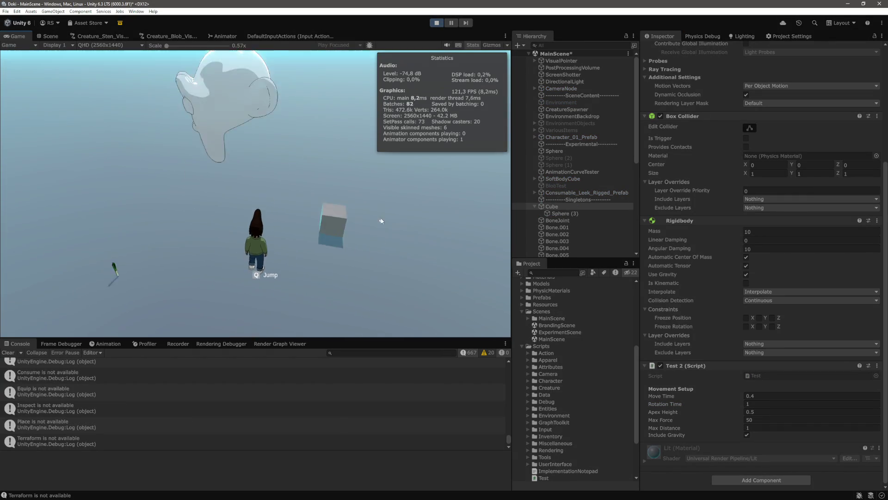
key(w)
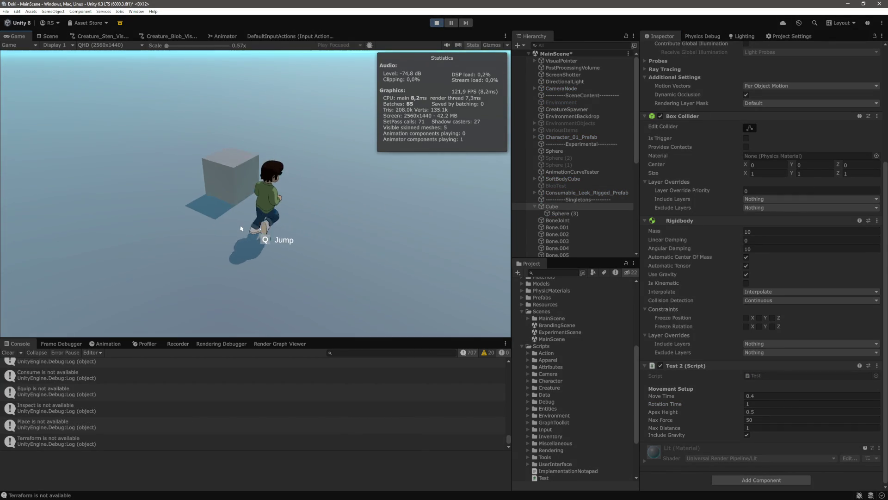
click(162, 250)
click(139, 259)
click(119, 265)
click(76, 238)
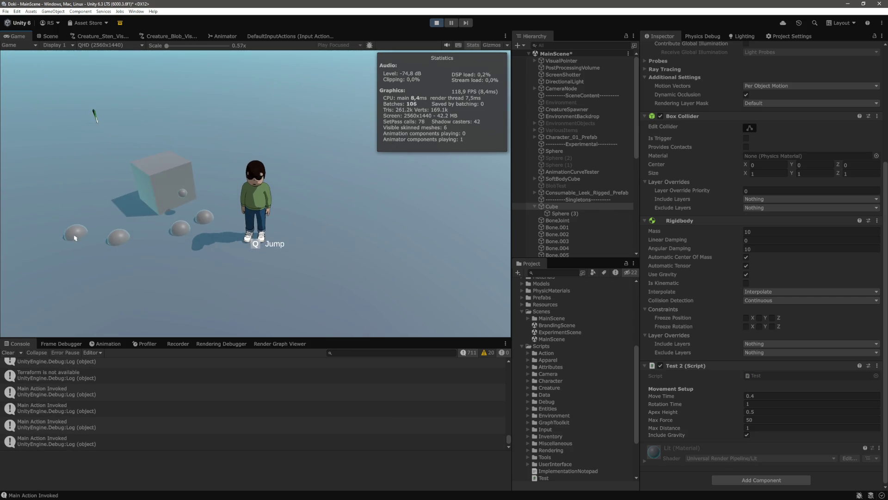
click(74, 222)
click(73, 207)
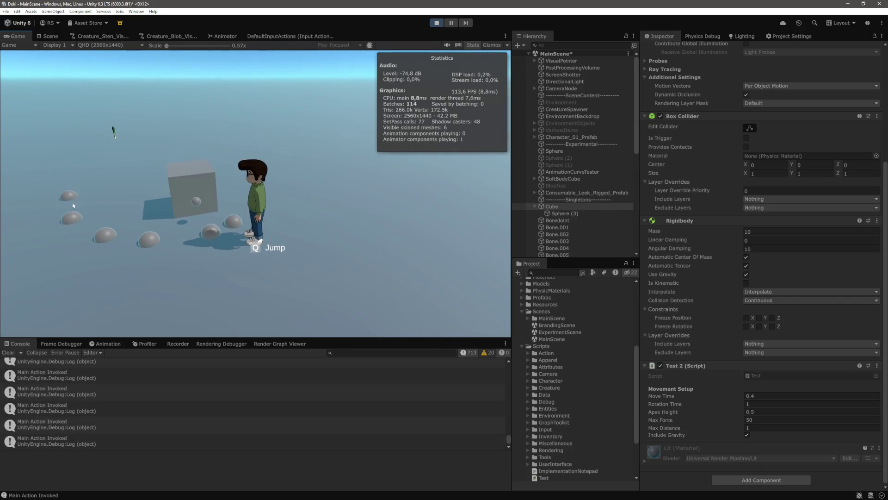
click(138, 245)
click(141, 254)
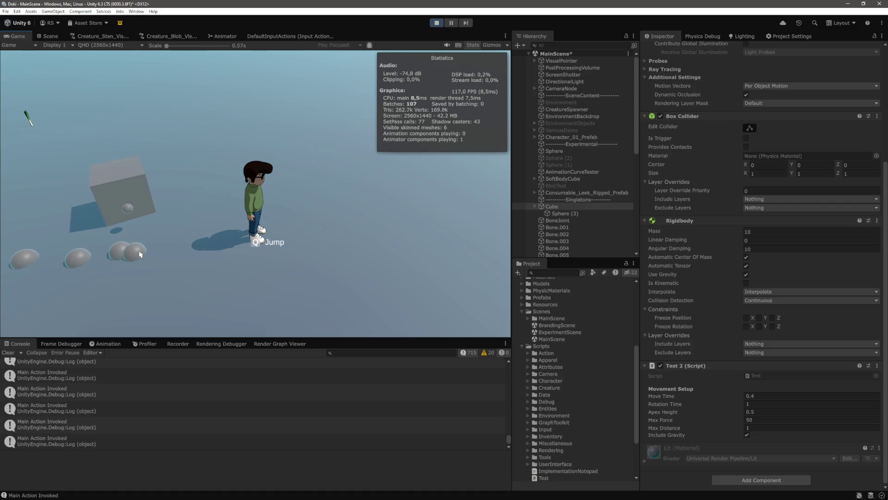
click(134, 252)
click(114, 250)
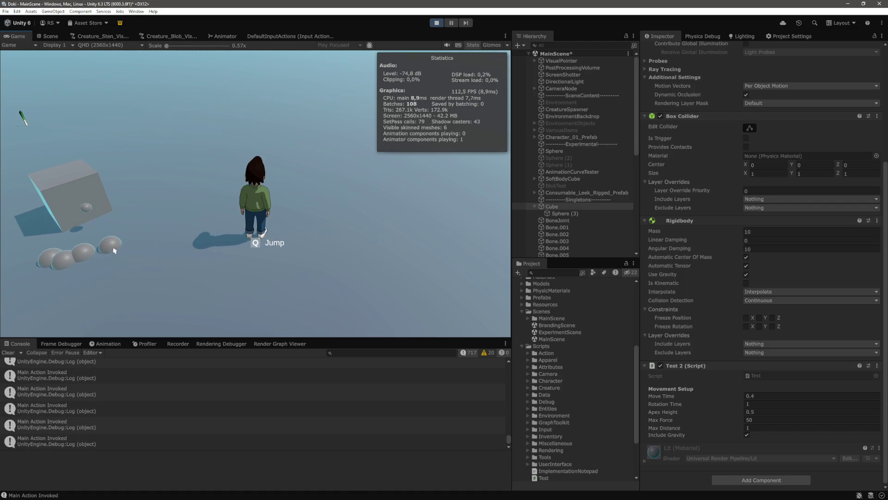
click(102, 279)
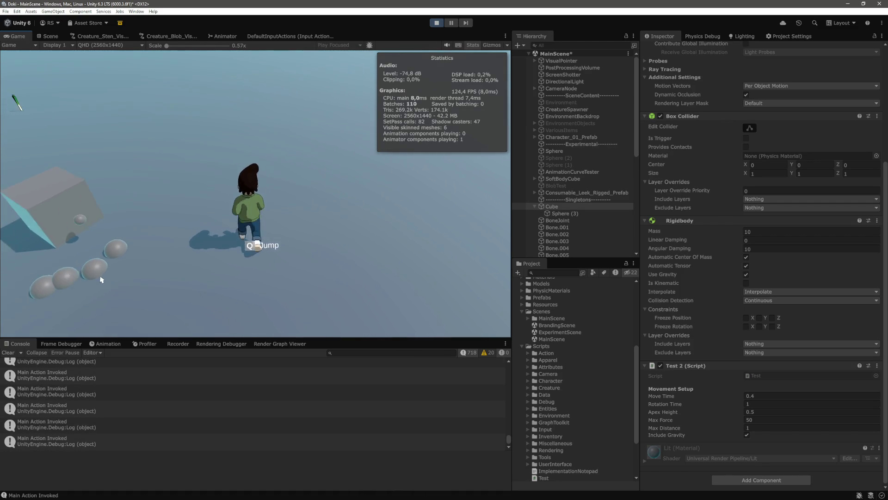
click(102, 261)
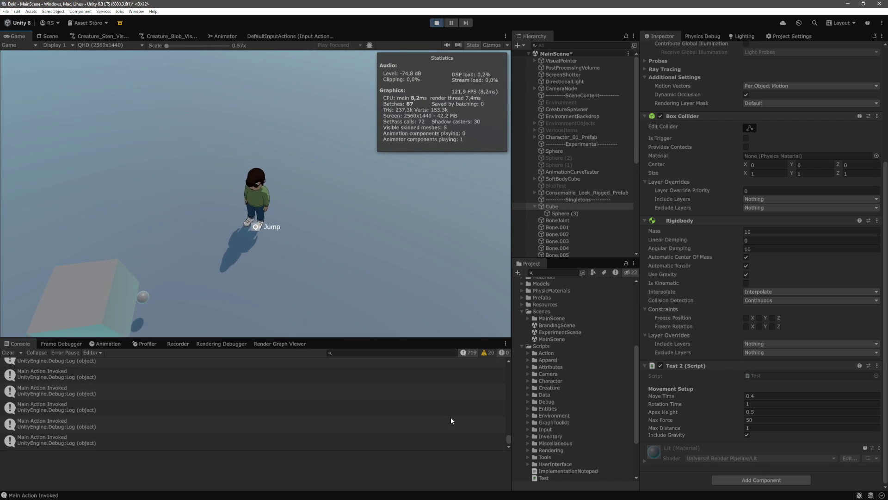
click(183, 273)
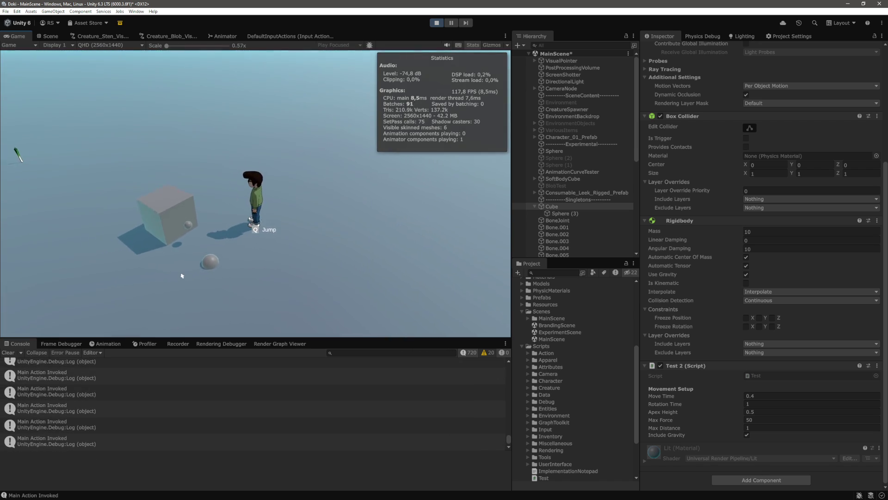
click(175, 279)
click(176, 277)
click(184, 283)
click(208, 289)
click(234, 295)
click(217, 279)
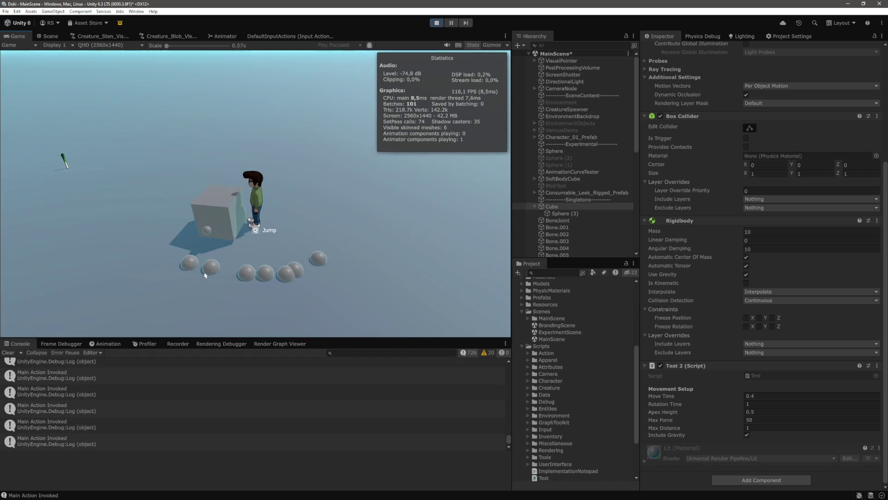
click(296, 239)
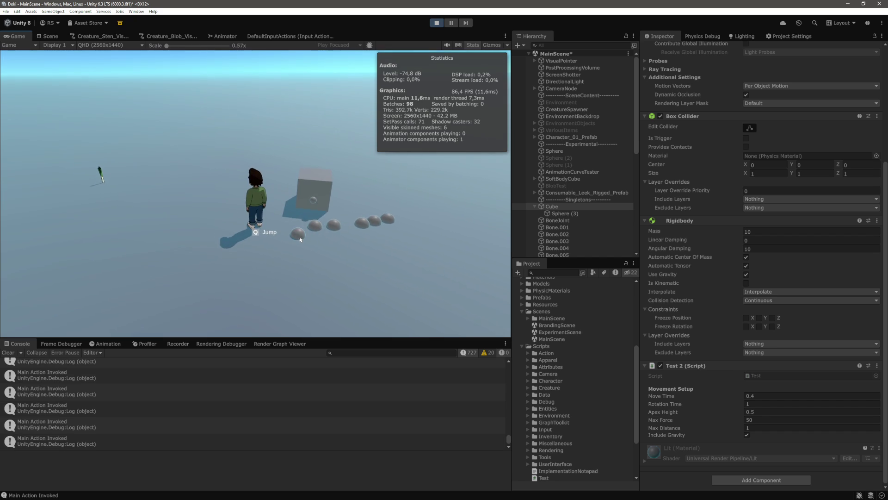
click(290, 229)
click(299, 229)
click(307, 231)
click(327, 246)
click(315, 251)
click(327, 263)
click(341, 268)
click(324, 269)
click(307, 271)
click(330, 284)
click(329, 278)
click(326, 271)
click(325, 262)
click(322, 252)
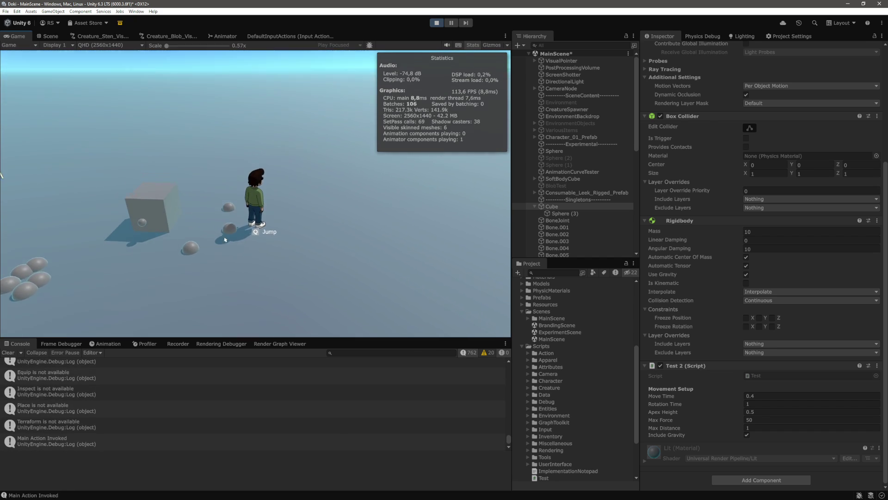
click(215, 205)
click(203, 201)
click(185, 198)
click(171, 195)
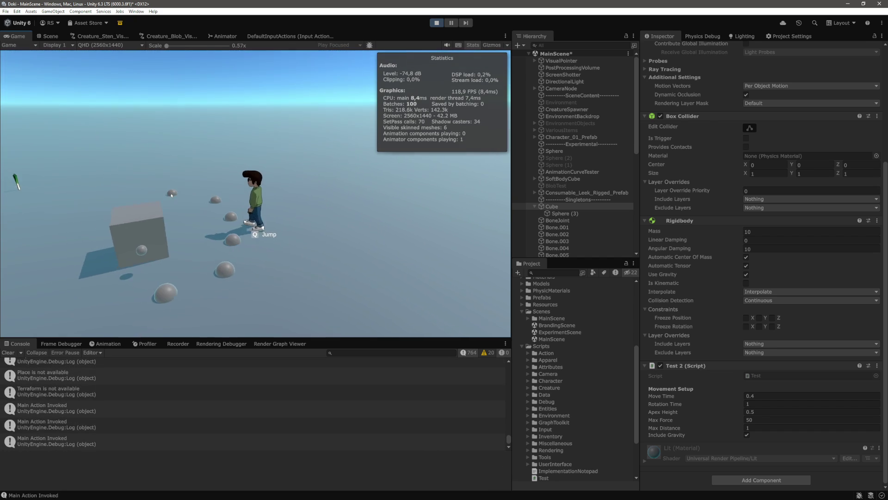
click(156, 193)
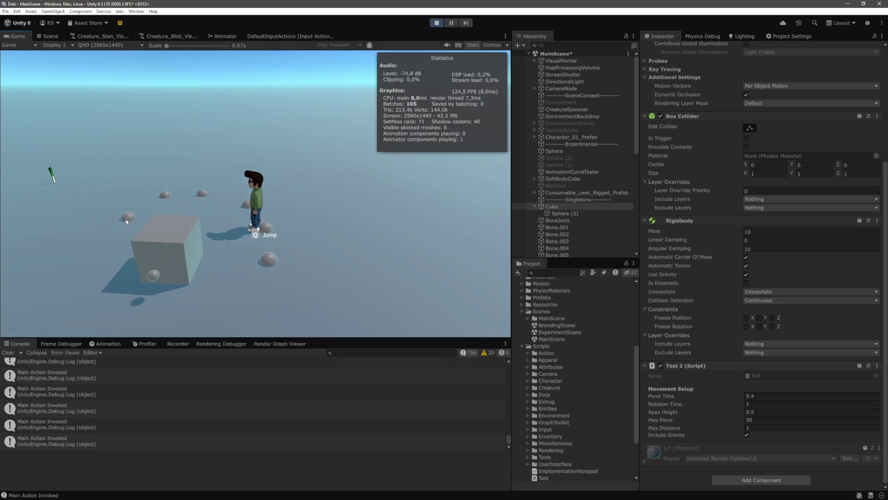
click(213, 240)
click(213, 240)
click(212, 240)
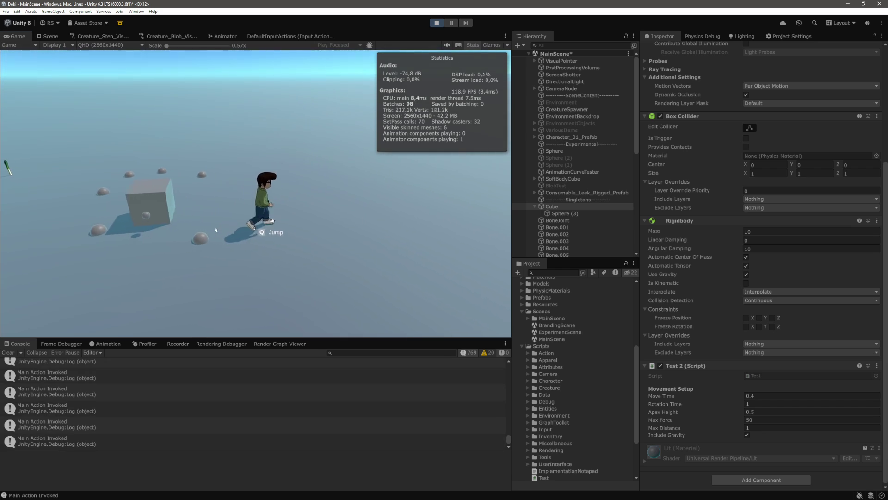
click(204, 241)
click(193, 242)
click(189, 236)
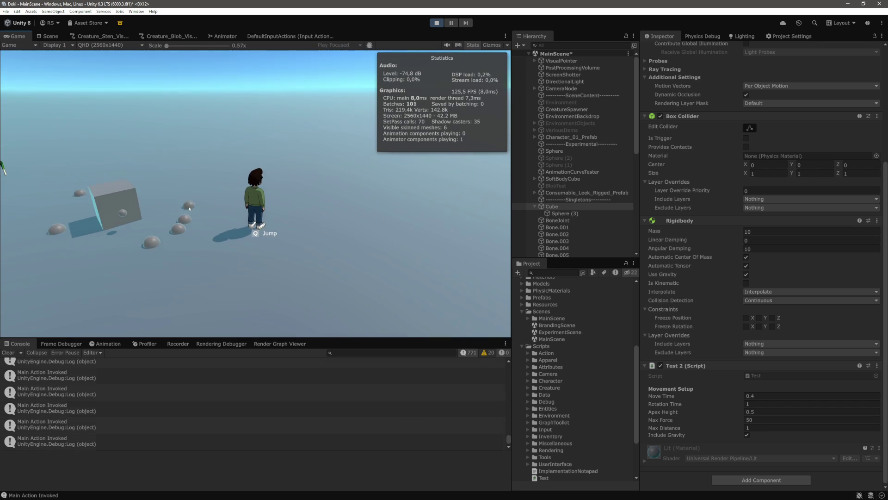
click(184, 222)
click(179, 206)
click(179, 207)
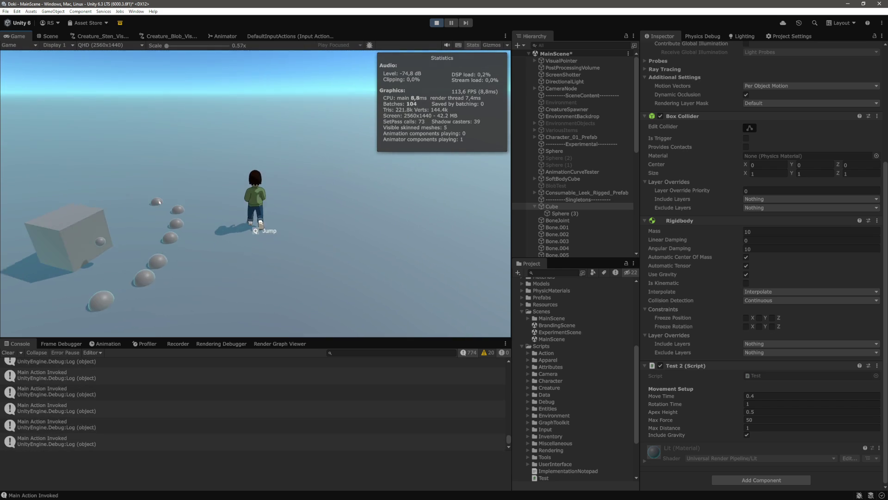
click(3, 268)
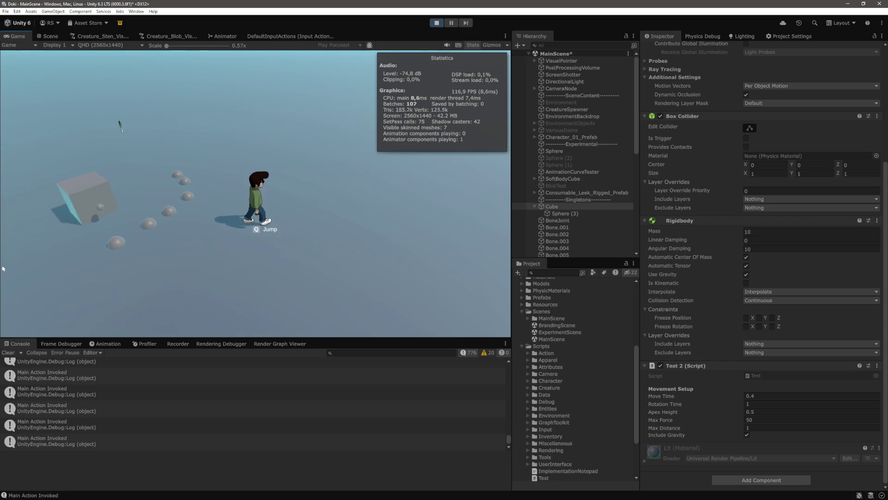
click(99, 271)
click(167, 284)
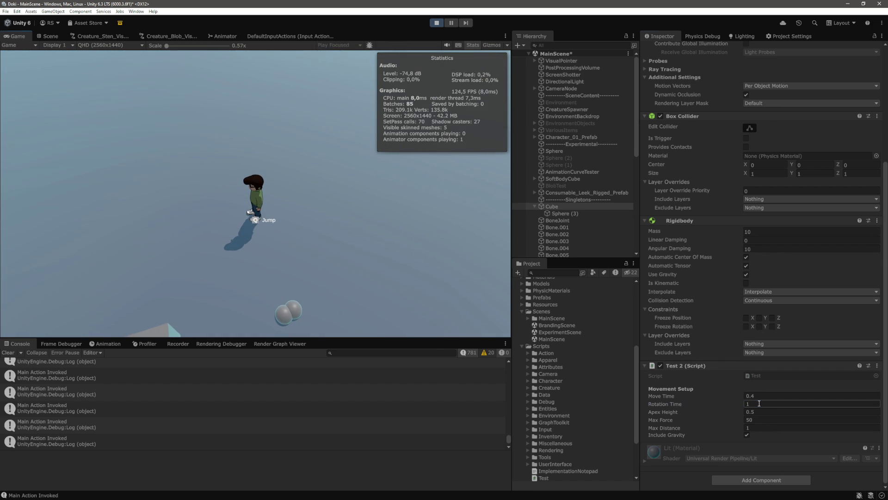
text(0.1)
Commit Rotation Time 0.1 and click ground points to test the faster turn
click(370, 331)
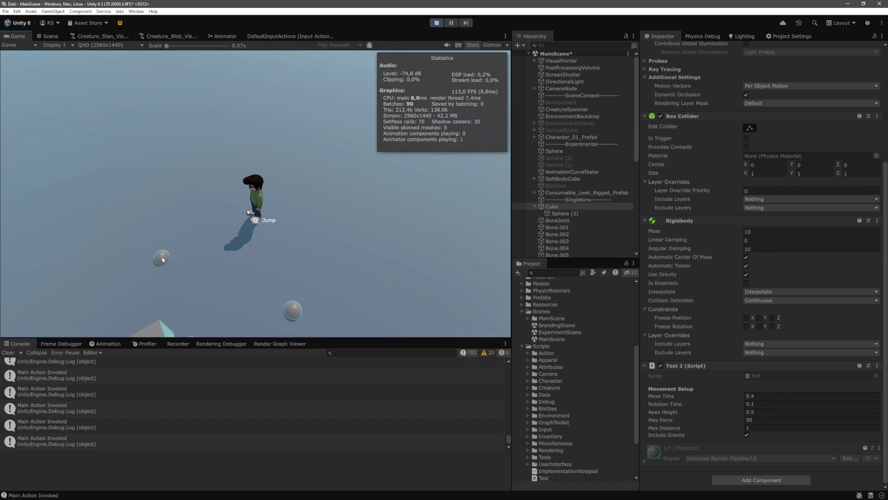
click(212, 301)
click(160, 234)
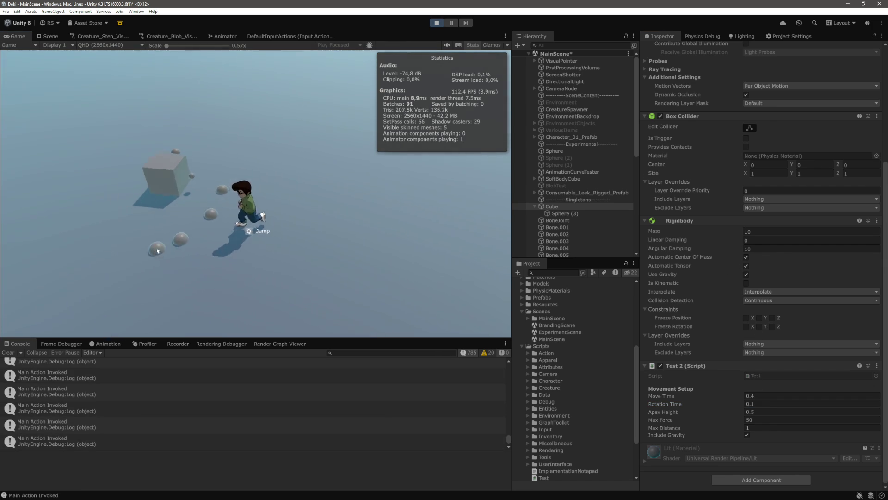
click(162, 234)
click(163, 236)
click(163, 238)
click(164, 238)
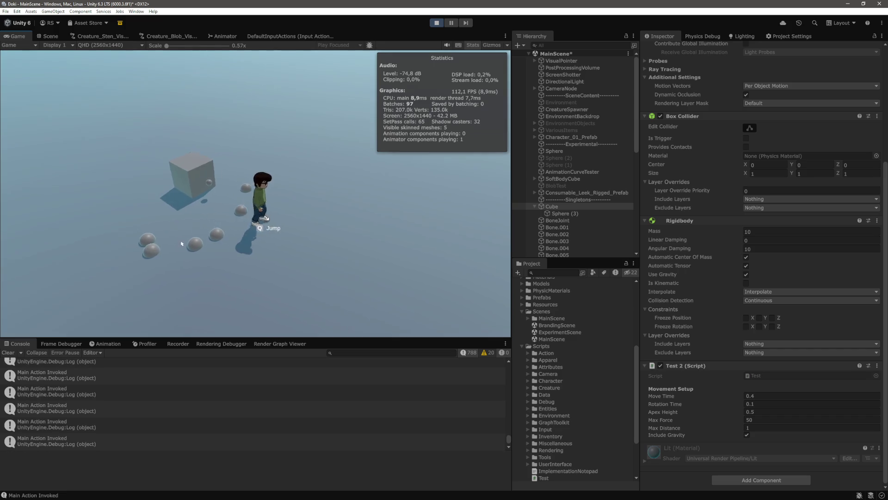
click(166, 237)
click(167, 237)
click(176, 236)
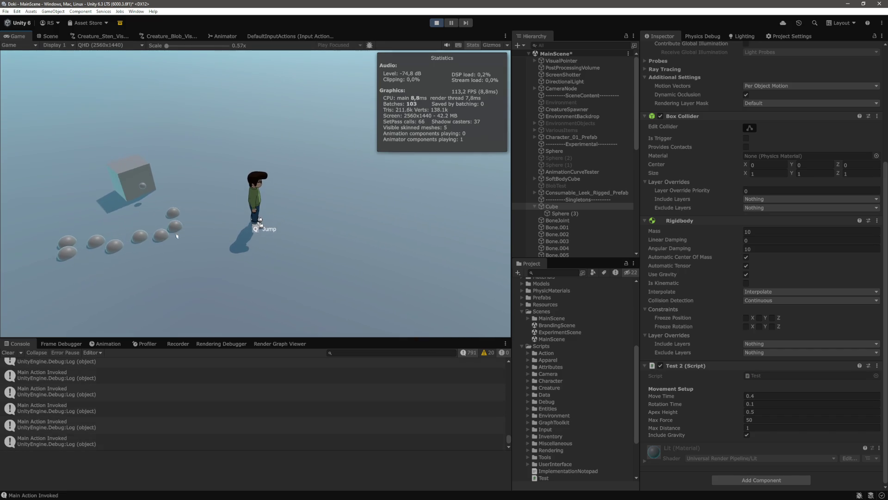
click(175, 219)
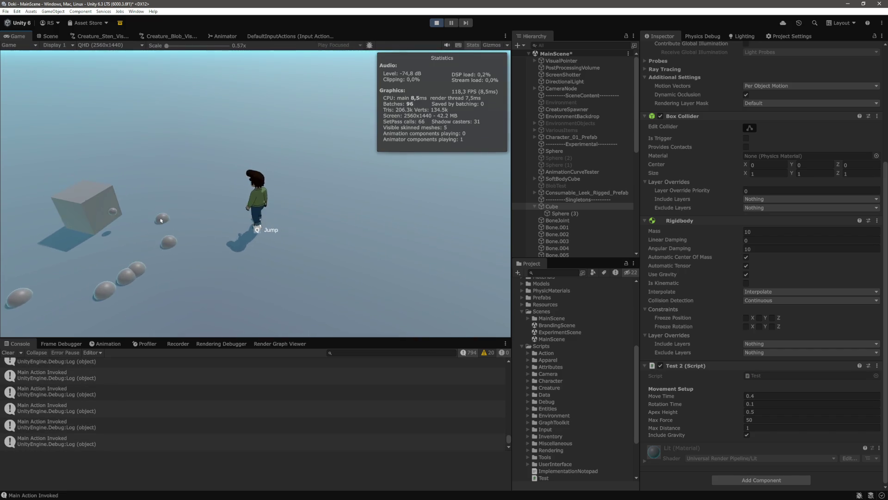
click(137, 218)
click(149, 213)
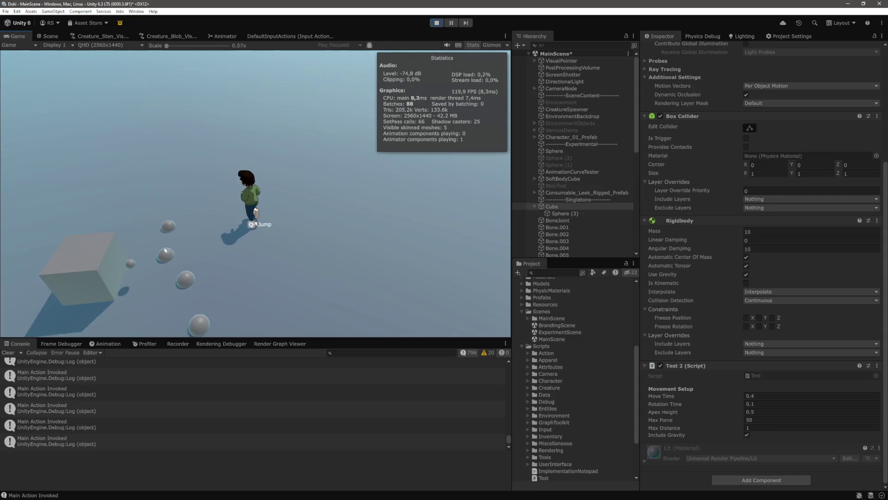
click(168, 312)
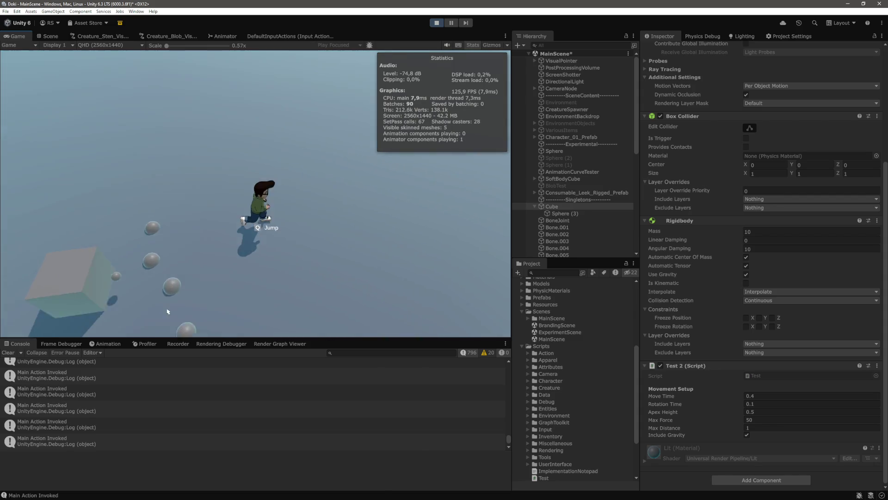
Set Rotation Time to 2 and click more target points to test the slower turn
click(766, 404)
text(2)
click(254, 277)
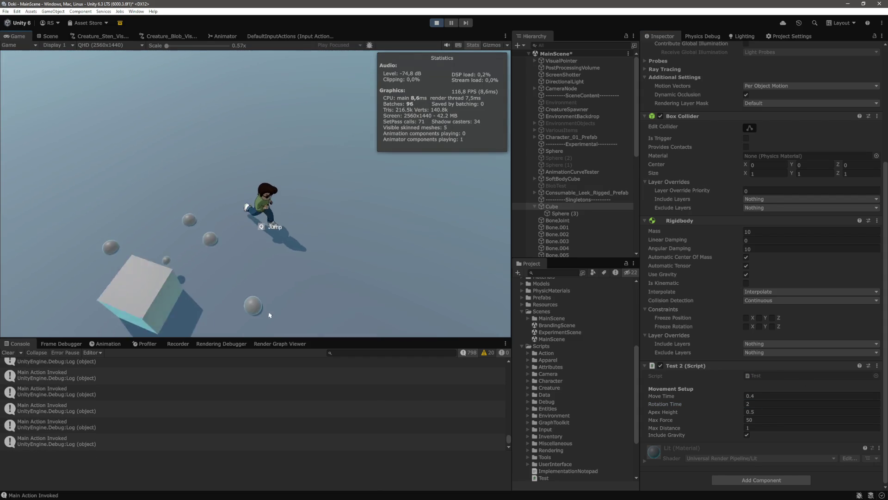
click(231, 281)
click(213, 255)
click(184, 238)
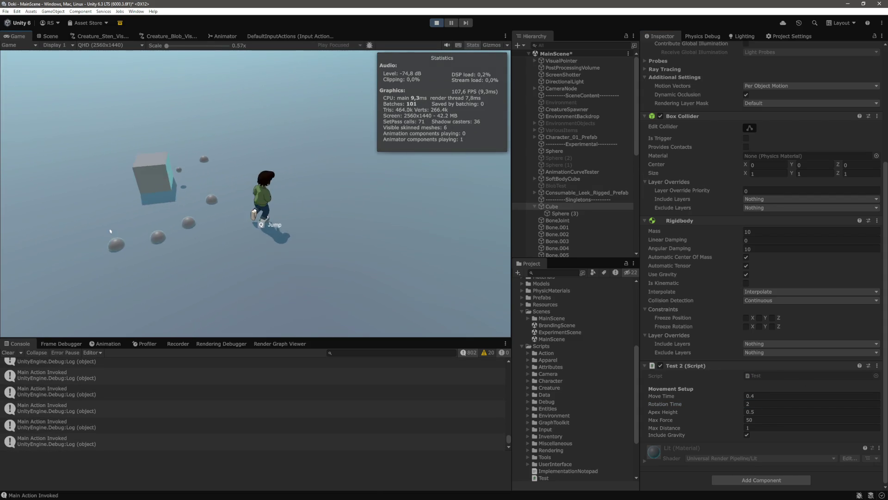
click(98, 251)
click(102, 279)
click(103, 283)
click(163, 227)
click(158, 215)
click(152, 204)
click(144, 264)
click(154, 256)
click(153, 250)
click(152, 241)
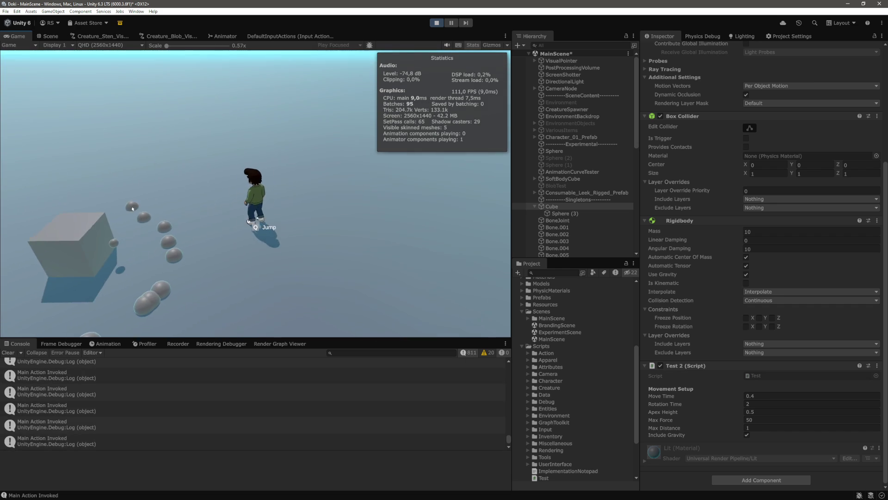
click(150, 234)
click(149, 227)
click(148, 221)
click(148, 222)
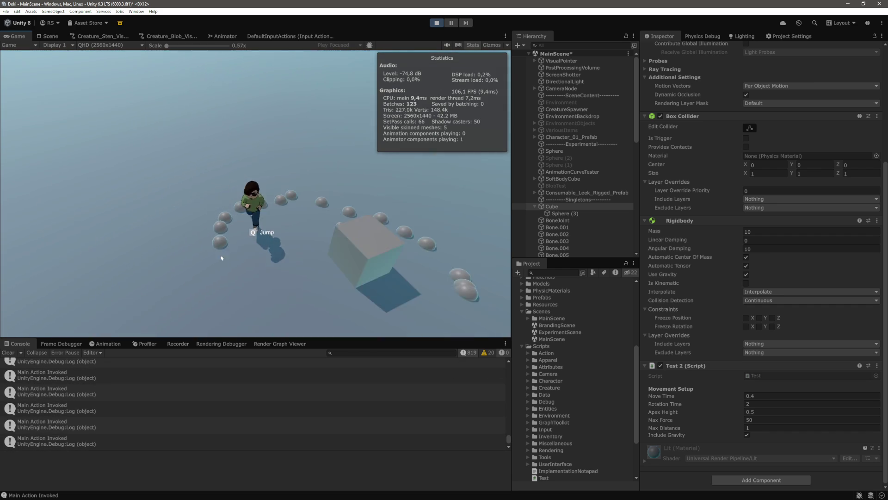
click(509, 306)
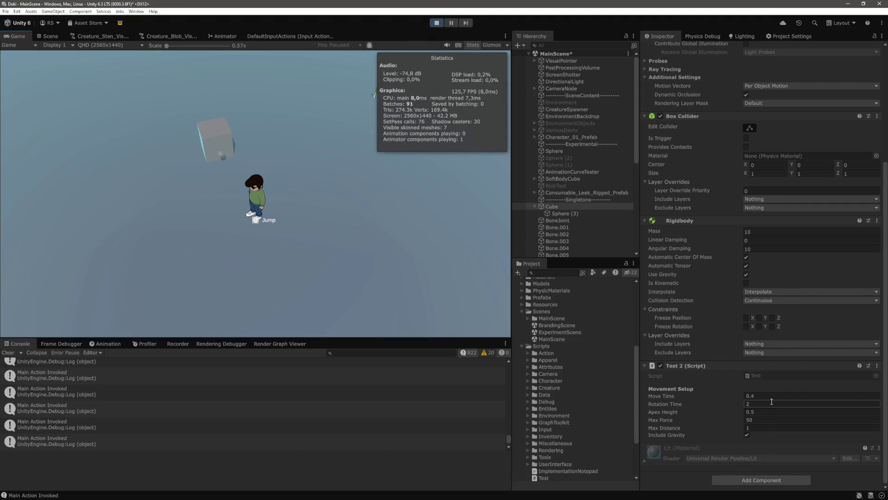
key(alt+Tab)
Review the rotationTime argument, deltaOmega usage, and the AddTorque line 81 in Test.cs
click(336, 271)
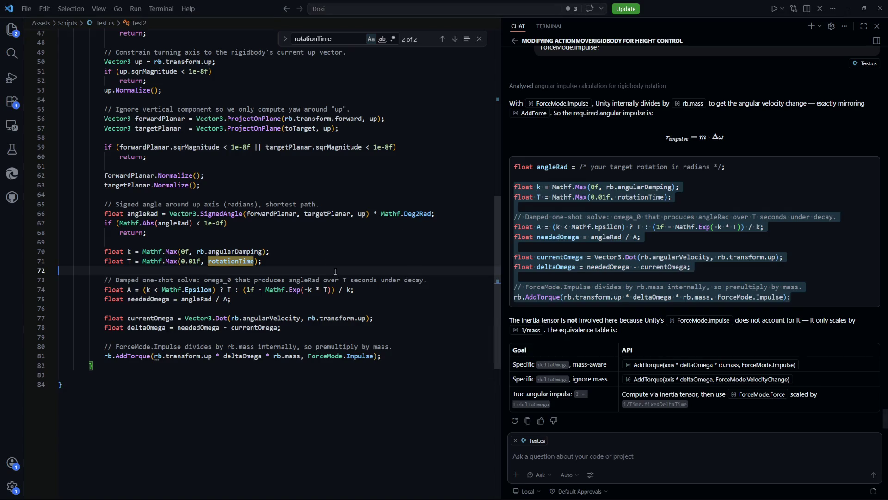
scroll(335, 271, up, 4)
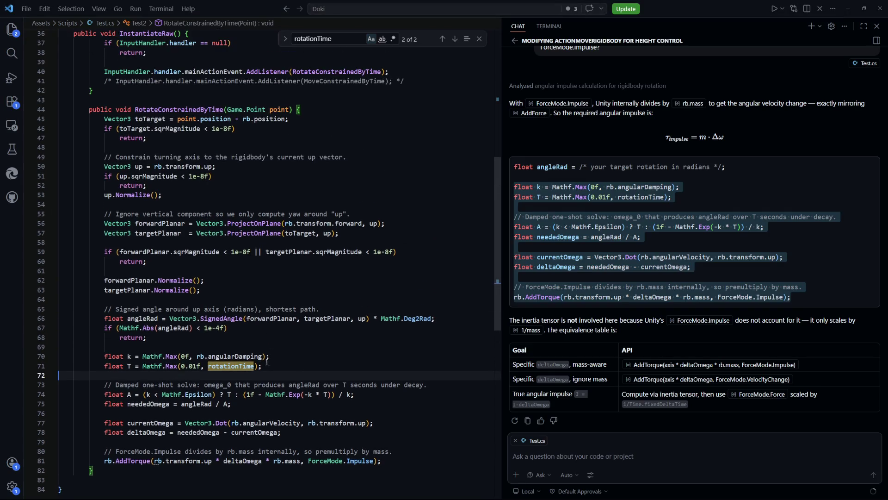
drag(274, 367, 214, 370)
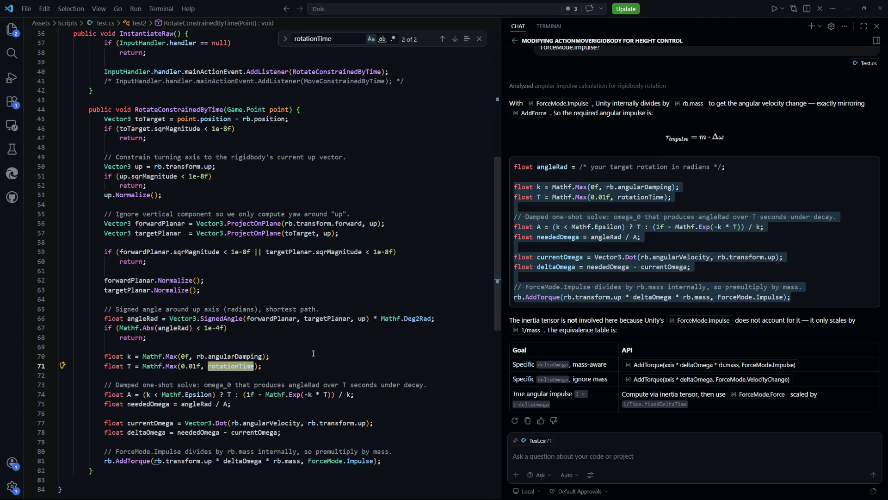
scroll(313, 353, down, 1)
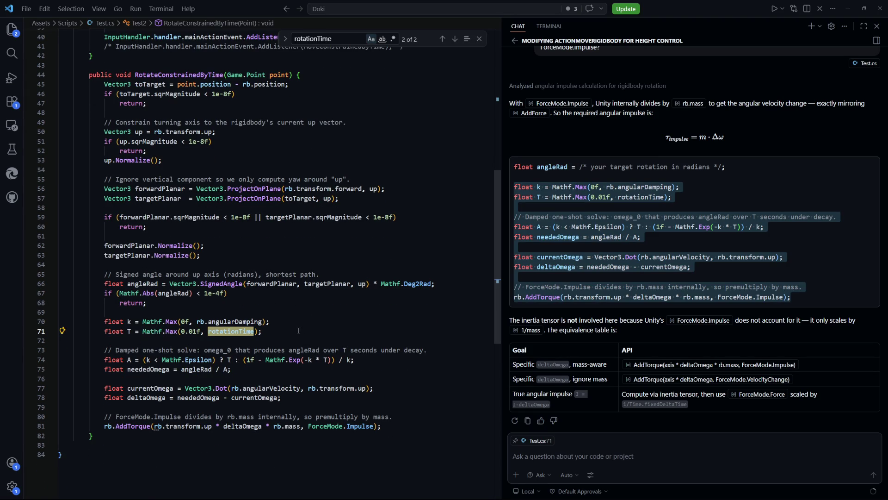
click(299, 330)
scroll(292, 331, down, 1)
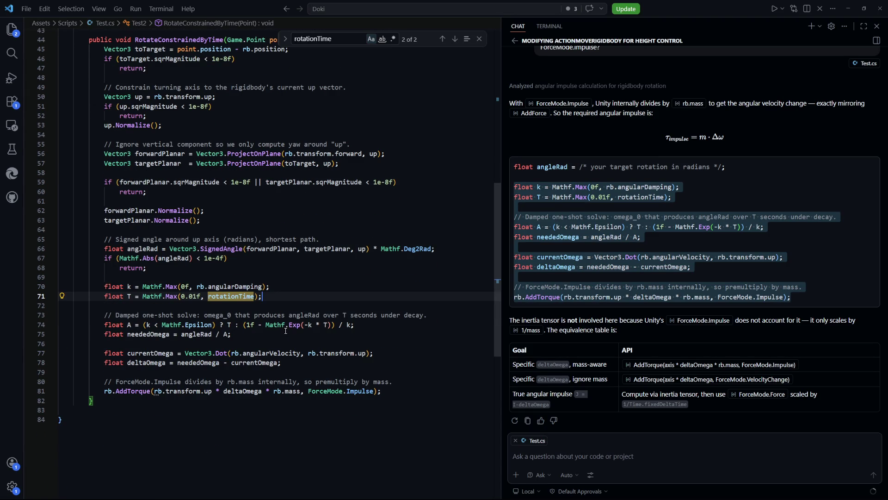
double_click(258, 391)
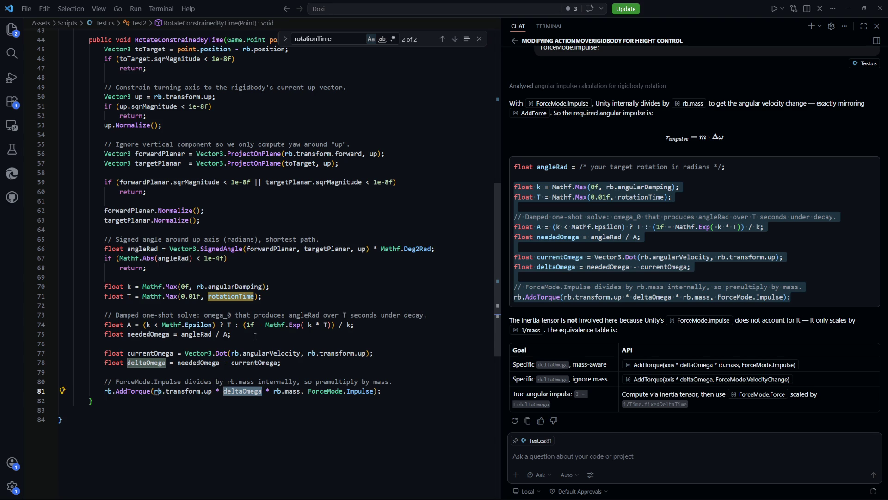
drag(425, 315, 224, 317)
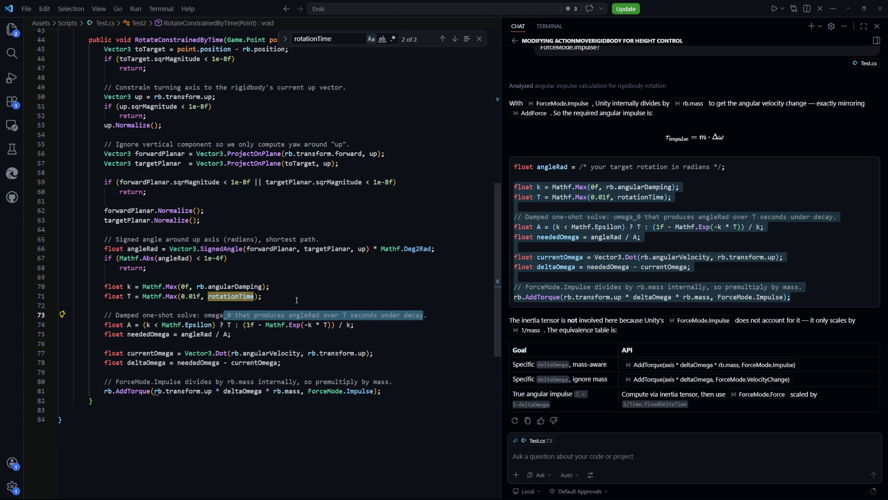
drag(405, 393, 104, 394)
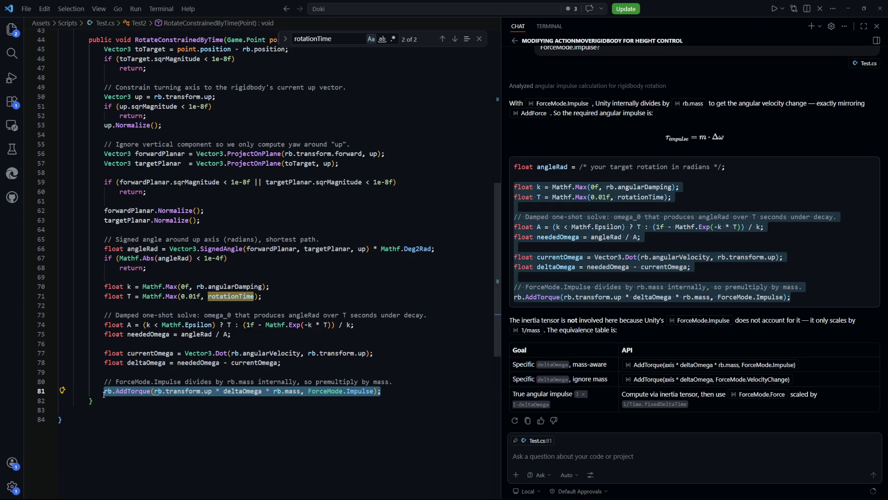
Check the line 73 comment and the angular velocity and torque lines, then return to Unity
click(343, 314)
scroll(328, 323, up, 3)
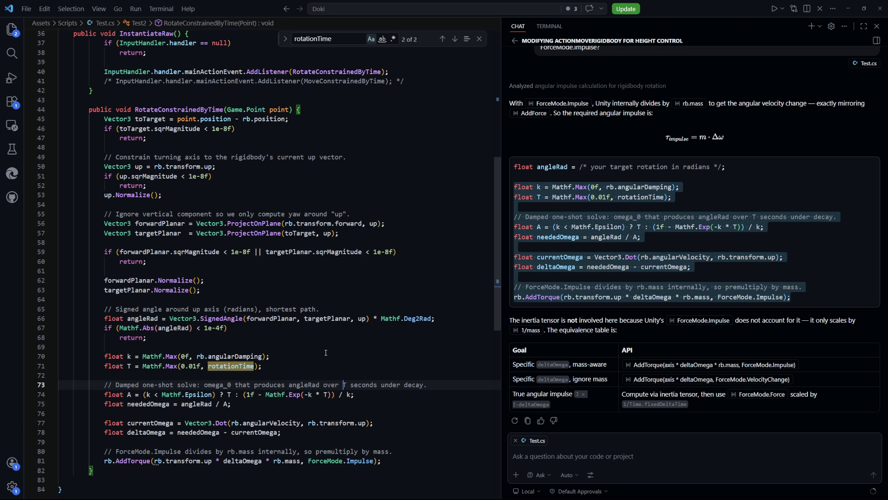
scroll(326, 352, down, 2)
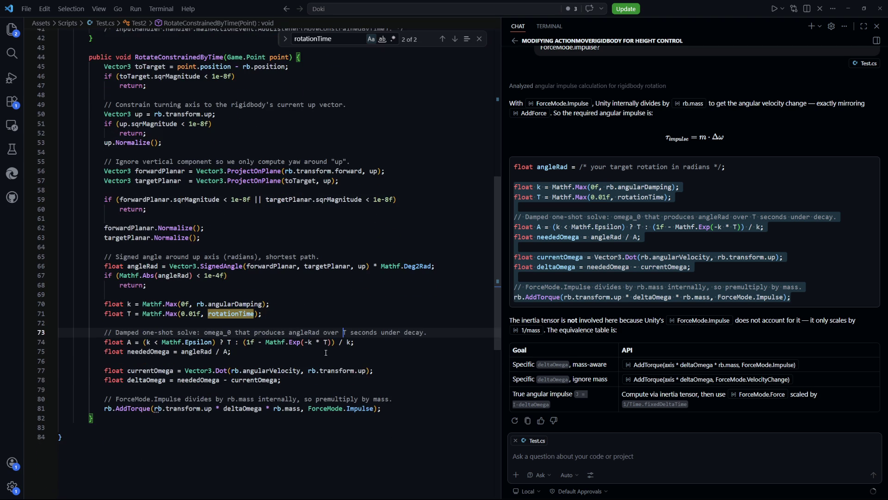
scroll(327, 352, down, 1)
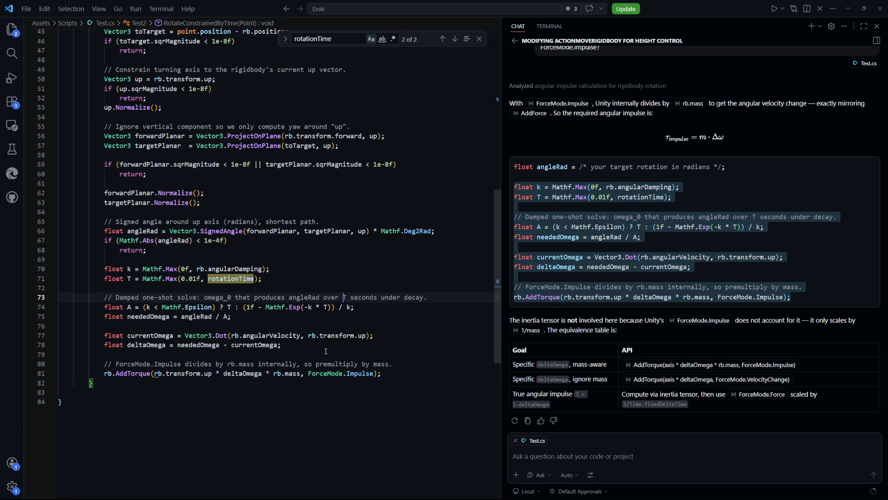
scroll(325, 350, down, 1)
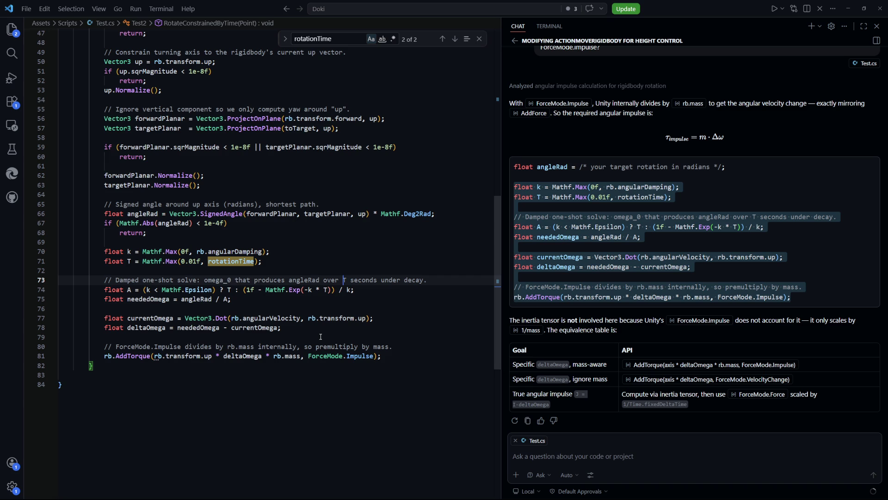
click(217, 340)
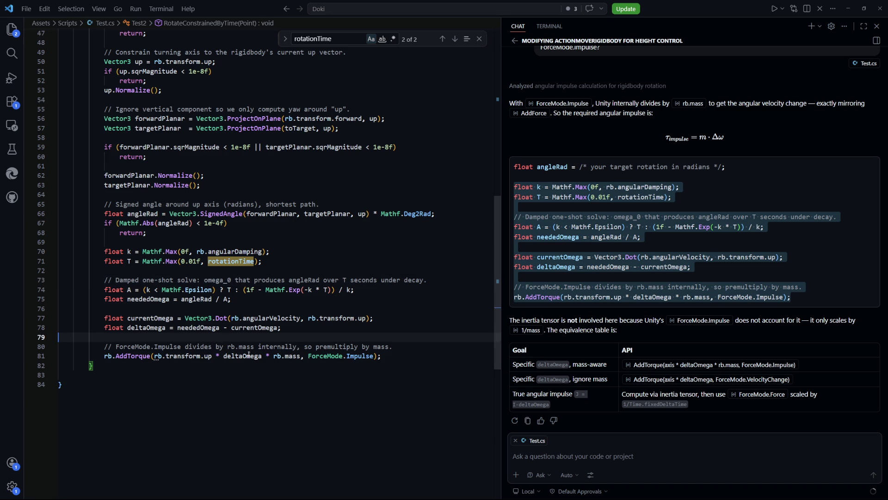
drag(398, 353, 282, 328)
click(257, 317)
key(Up)
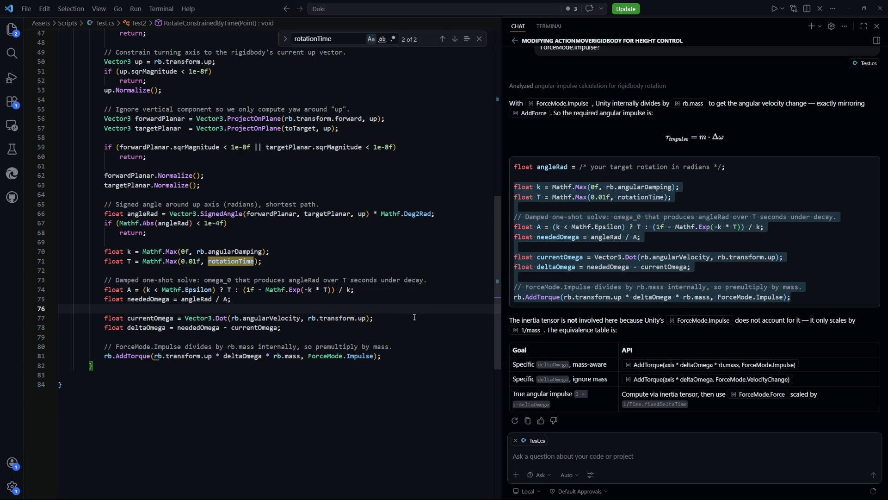
key(alt+Tab)
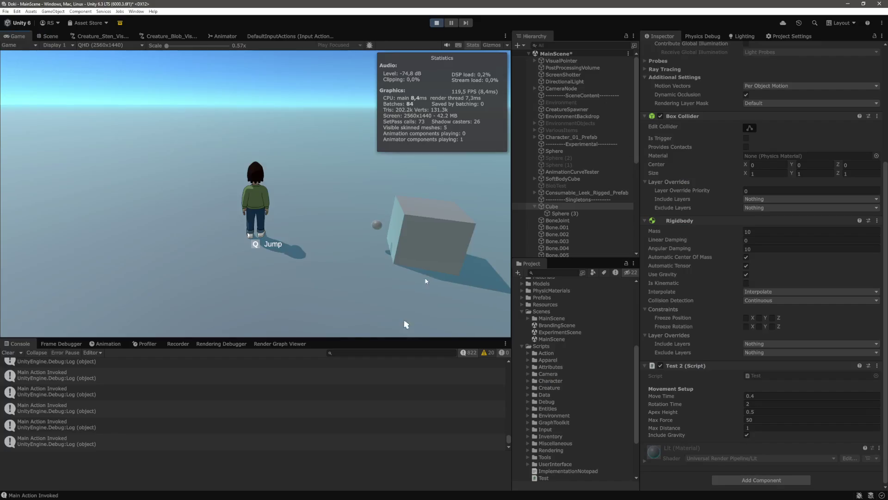
Google 'rotate rigidbody using addtorque unity' in a new Chrome tab and open the Unity Discussions result
key(alt+Tab)
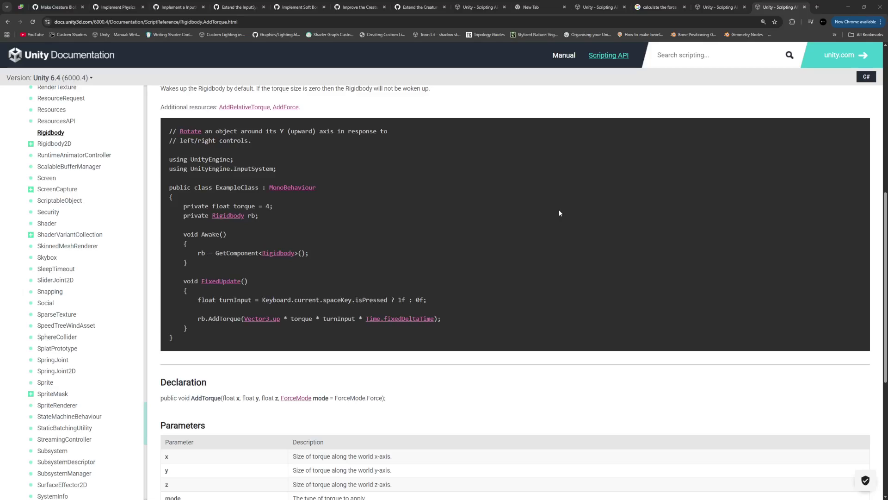
click(817, 7)
text(rota)
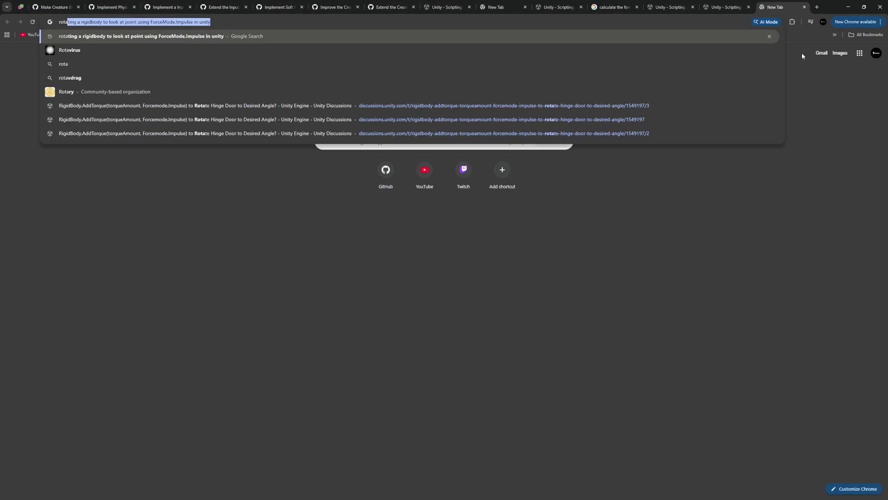
text(te rigidbody using)
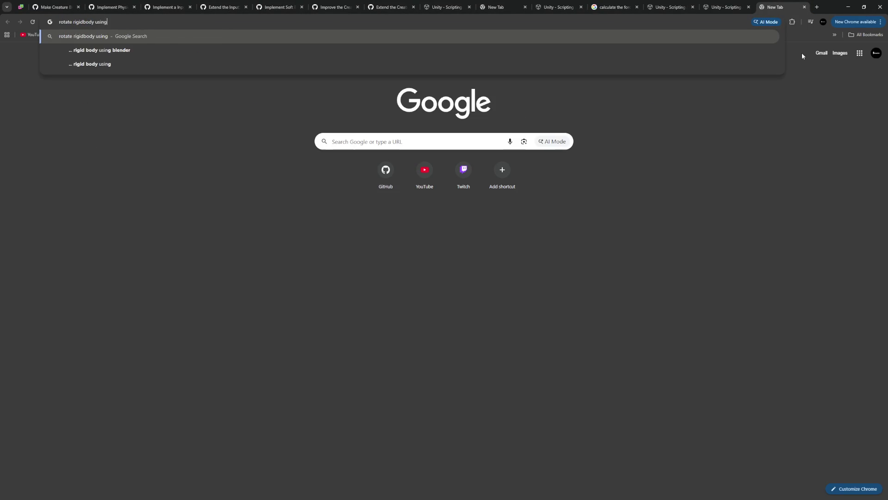
text( addtor)
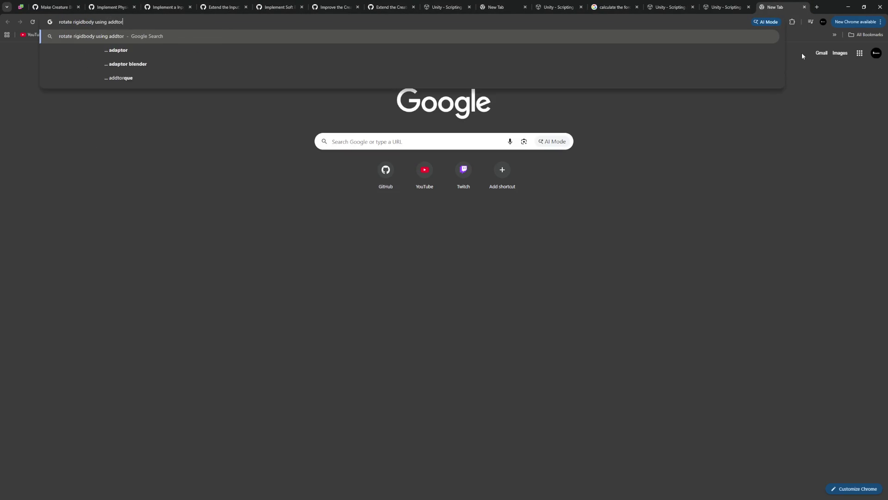
text(que unity)
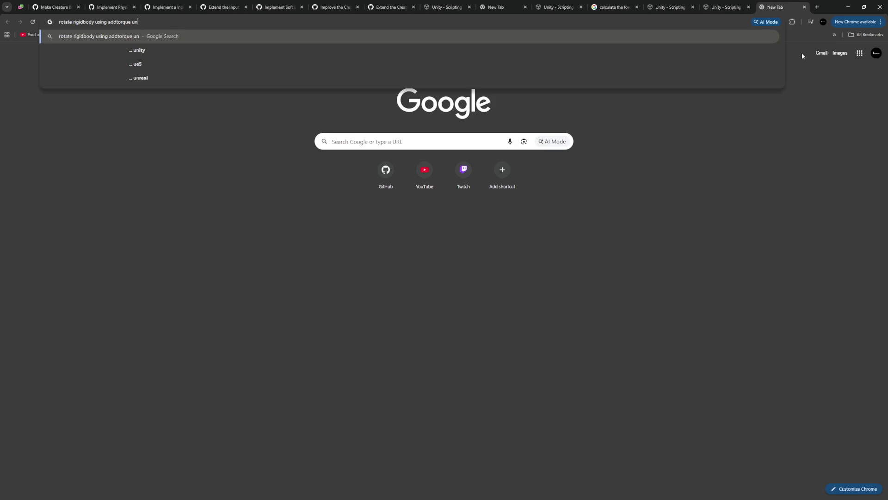
key(Return)
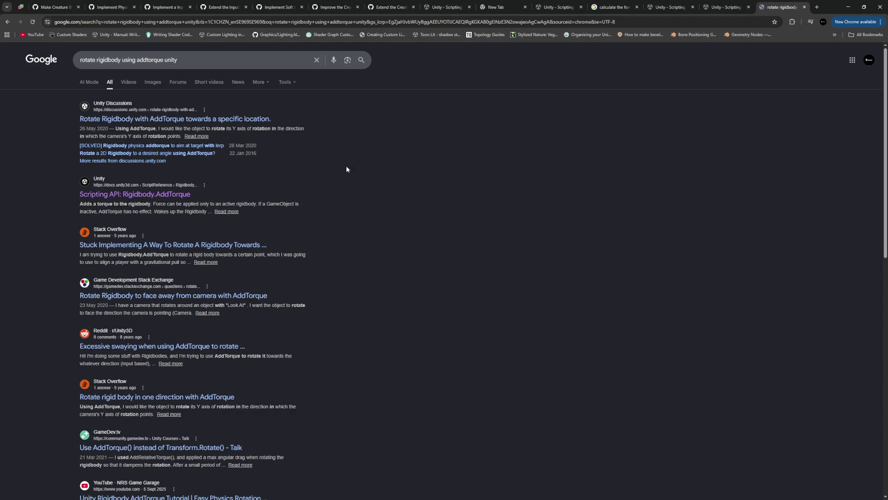
click(172, 121)
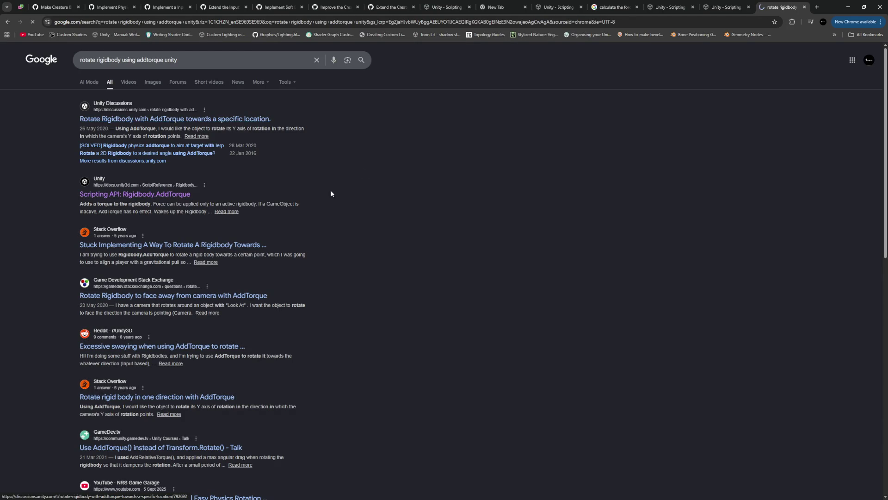
Read down through the replies on rotating a rigidbody toward a location with AddTorque
scroll(267, 281, down, 5)
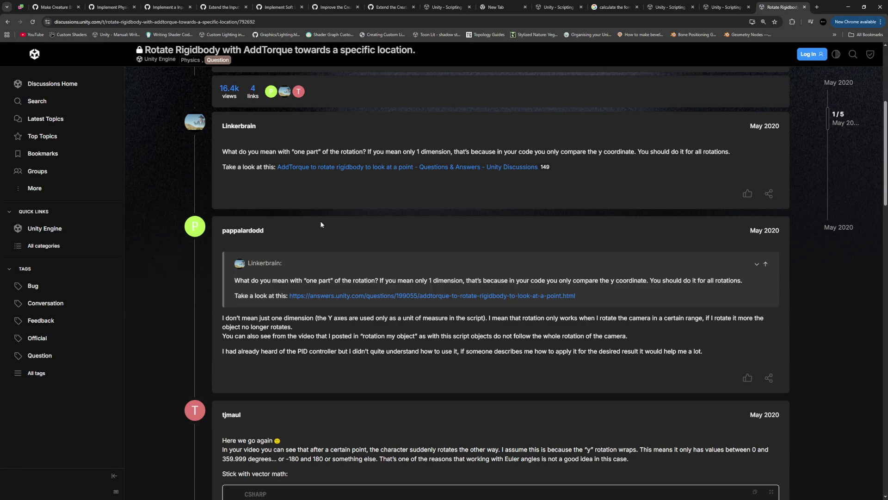
scroll(321, 224, down, 5)
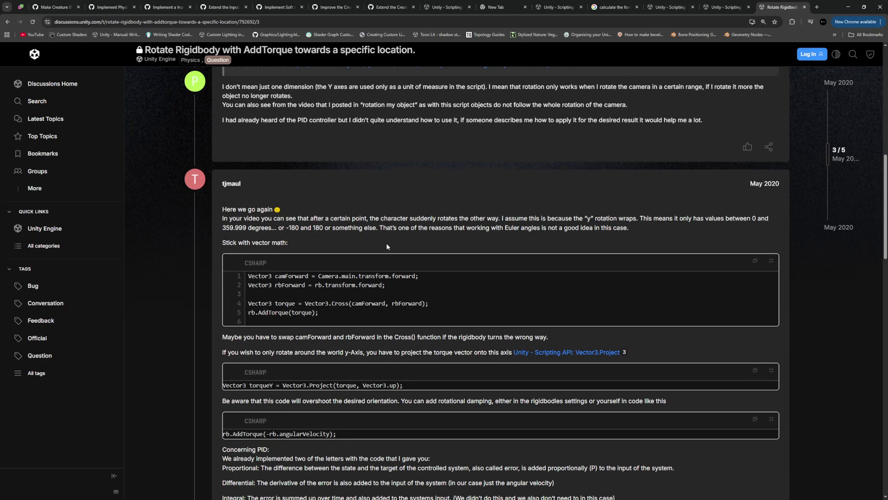
scroll(319, 170, down, 3)
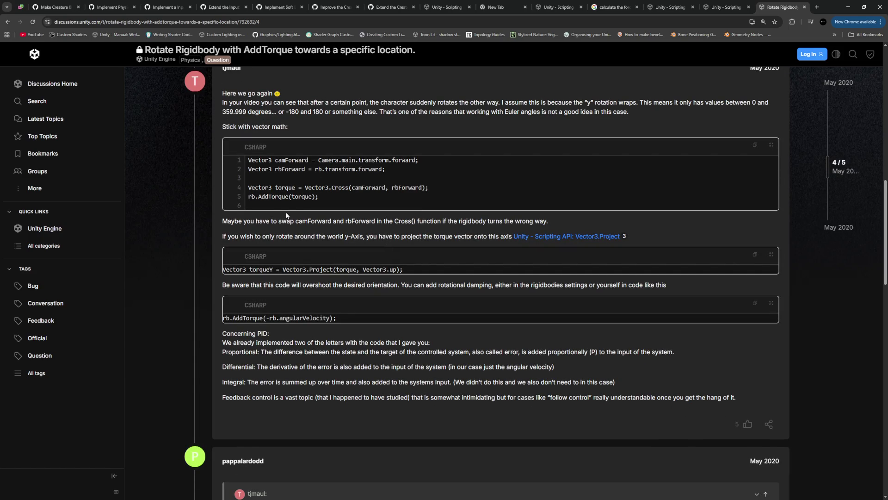
scroll(287, 212, down, 3)
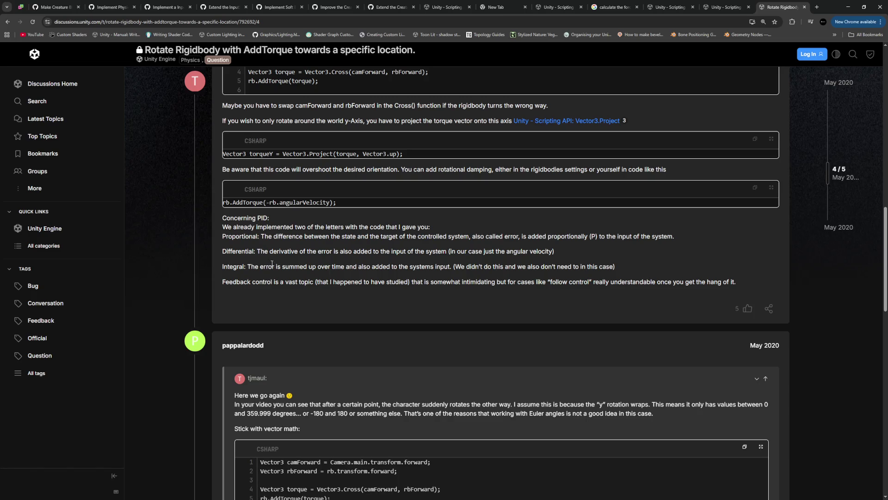
scroll(277, 269, down, 5)
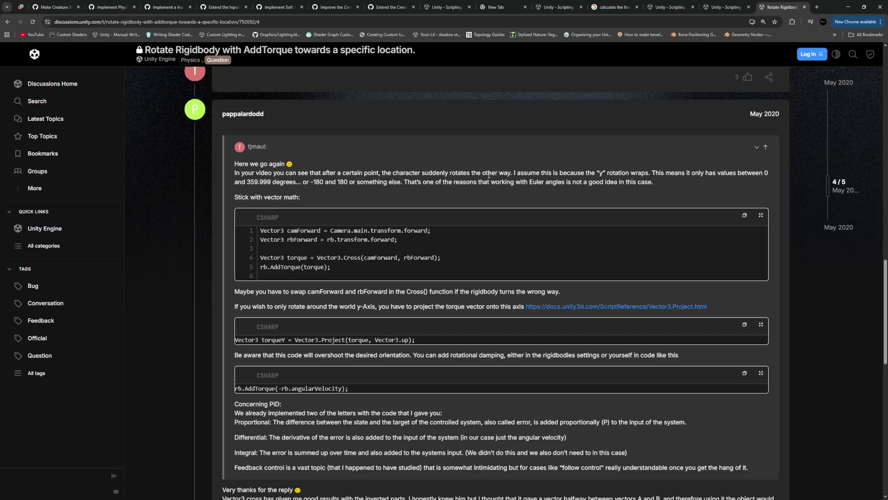
scroll(408, 188, down, 5)
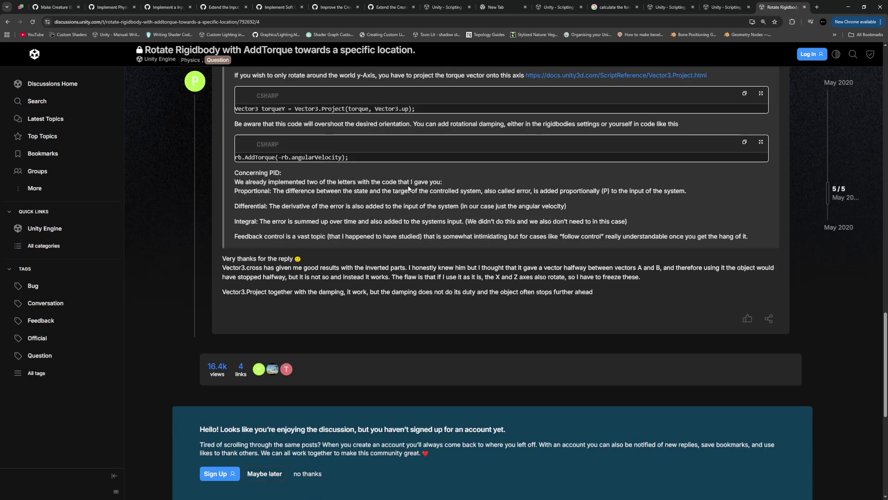
Open the quoted 'AddTorque to rotate rigidbody to look at a point' thread in a new tab and view it
scroll(407, 187, up, 5)
scroll(407, 184, down, 6)
scroll(407, 185, up, 6)
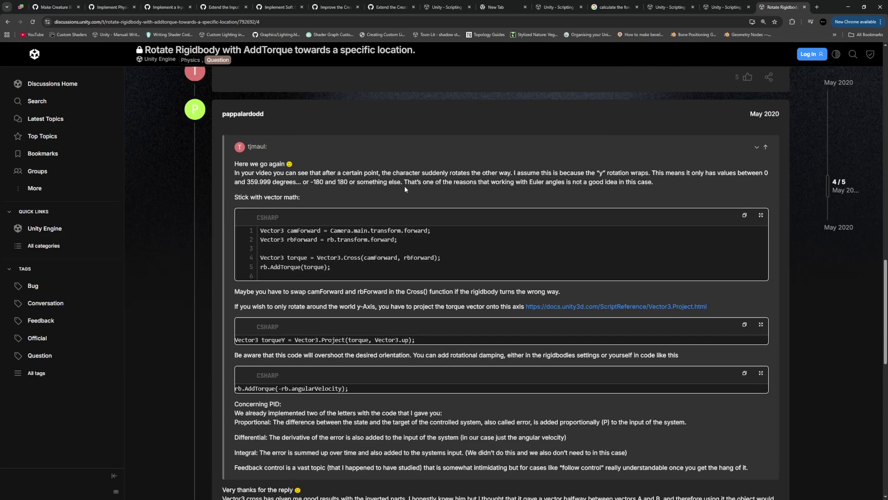
scroll(404, 186, up, 10)
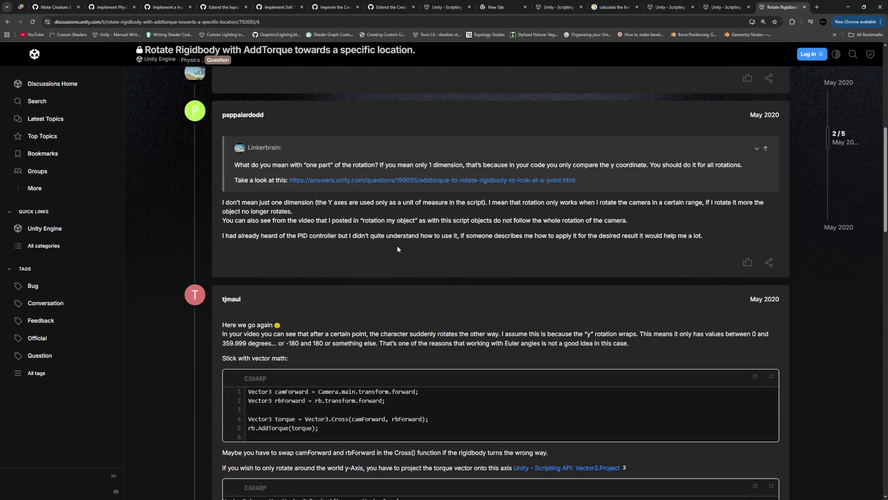
scroll(391, 248, up, 3)
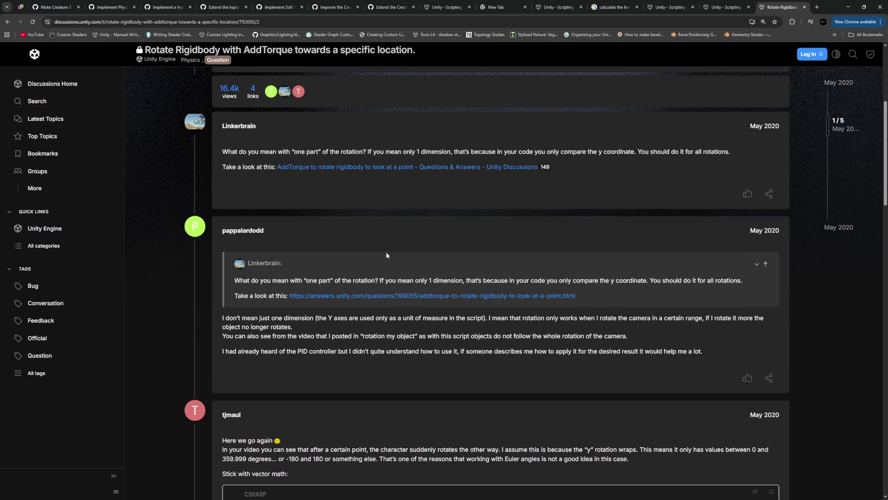
middle_click(377, 297)
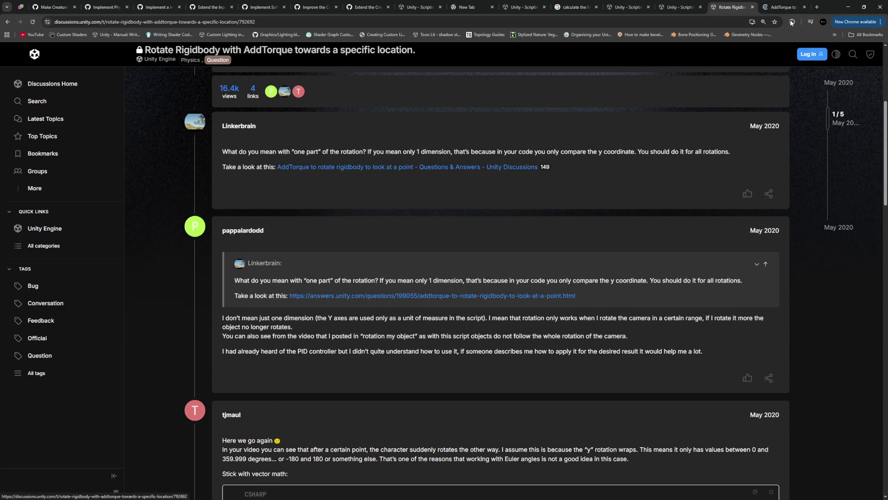
key(ctrl+Tab)
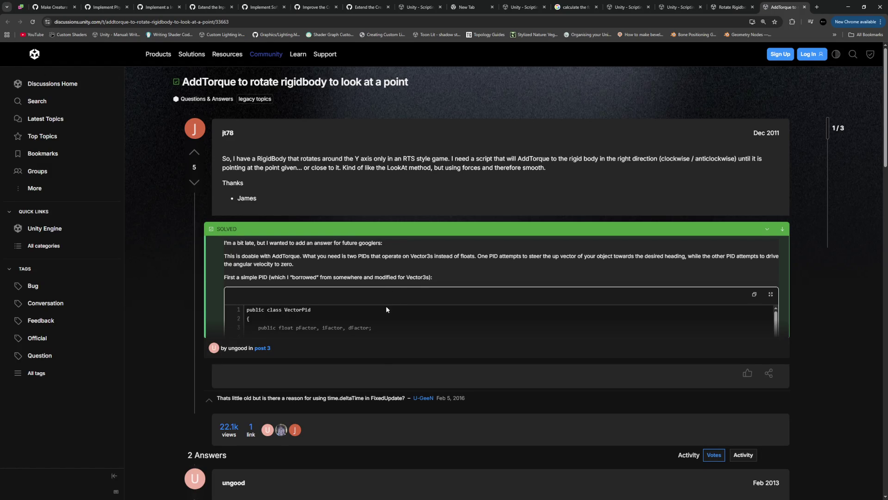
Study the Vector3 PID solution code, marking the headingCorrection term on line 27
scroll(254, 339, down, 10)
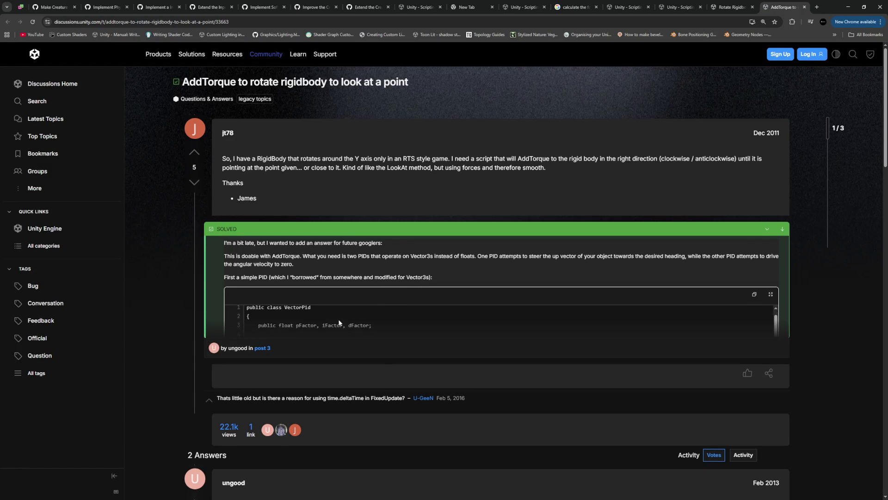
scroll(338, 368, down, 1)
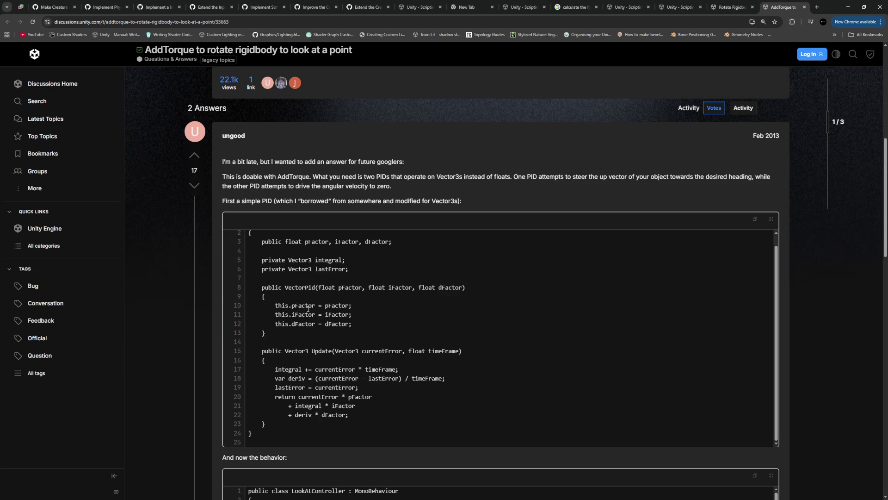
scroll(200, 311, down, 2)
scroll(246, 298, up, 1)
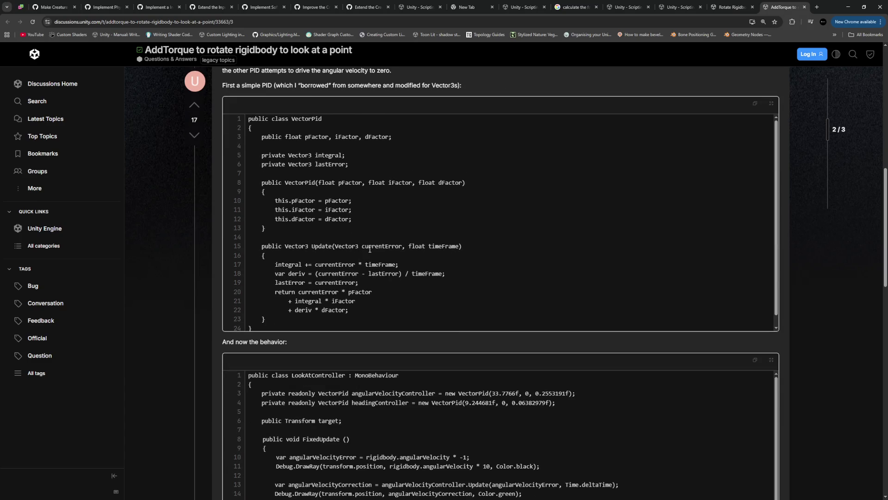
scroll(369, 252, down, 1)
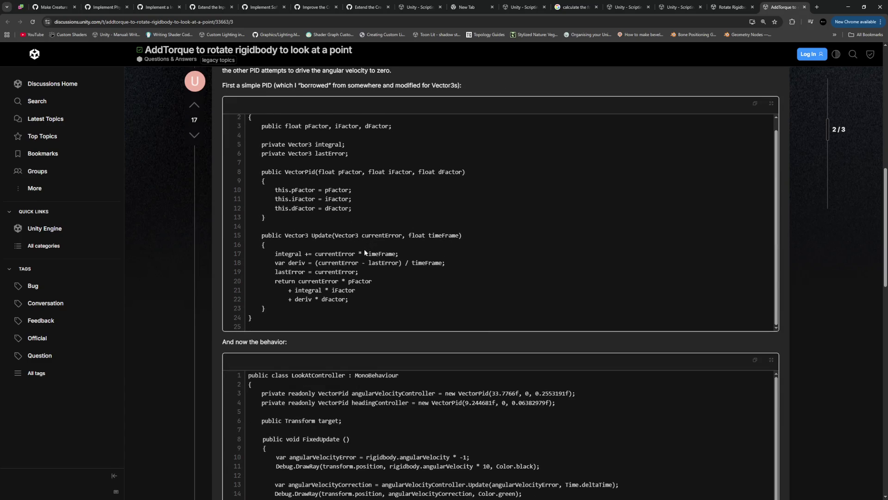
scroll(177, 270, down, 4)
scroll(223, 273, down, 1)
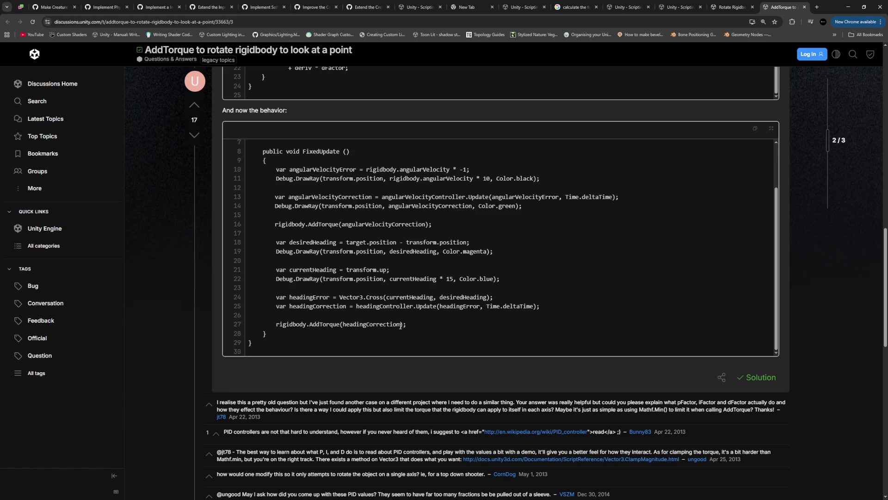
drag(400, 325, 351, 325)
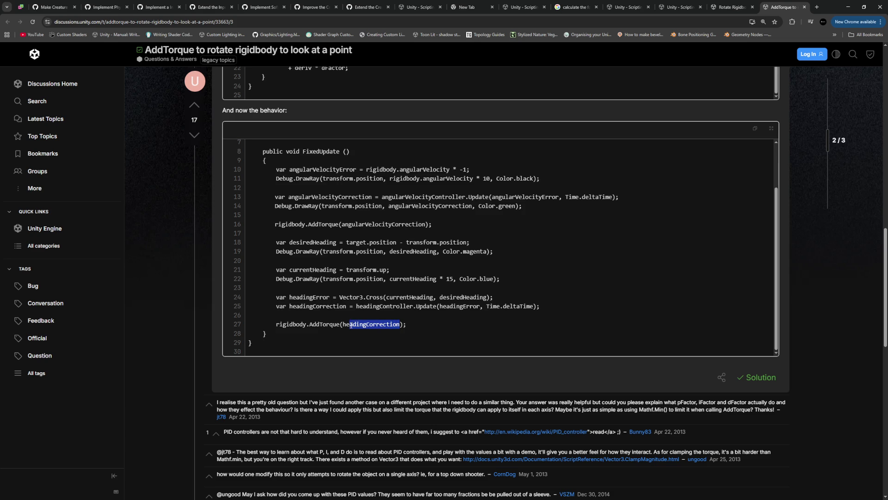
click(397, 308)
Review the PID code again, marking the FixedUpdate declaration on line 8
scroll(377, 309, up, 2)
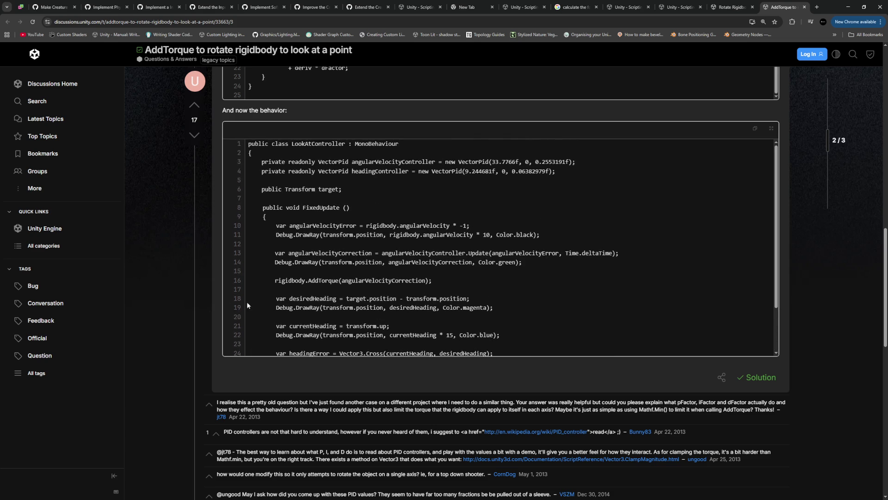
scroll(240, 307, down, 2)
scroll(179, 292, down, 7)
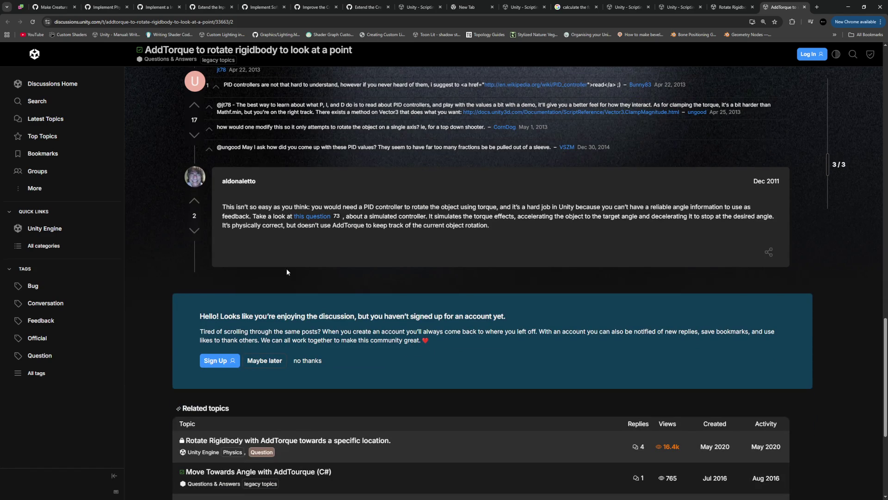
scroll(287, 270, up, 2)
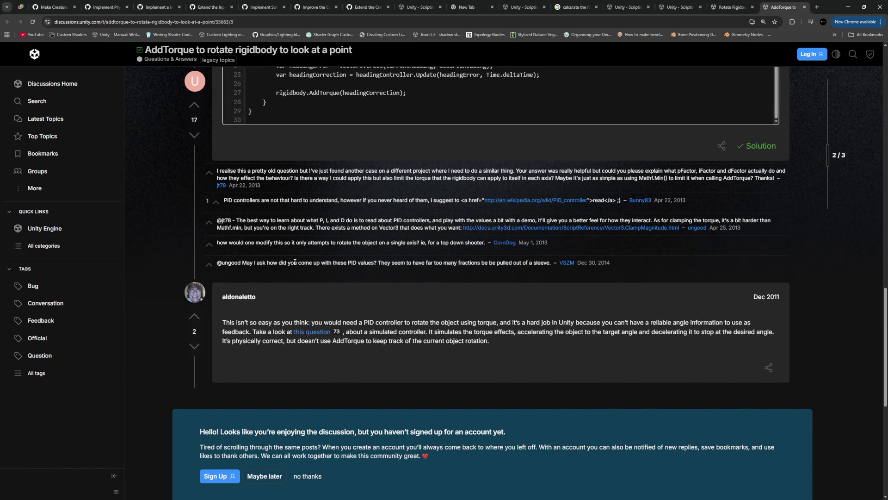
scroll(294, 262, up, 7)
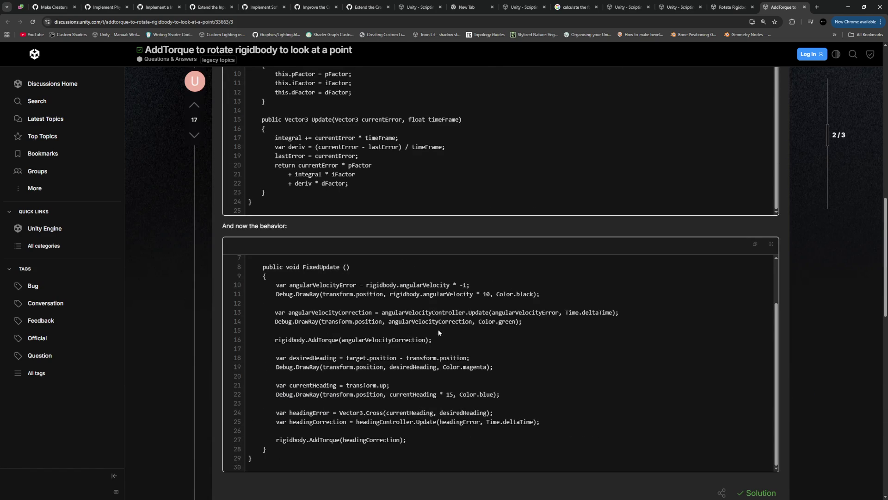
scroll(446, 356, up, 2)
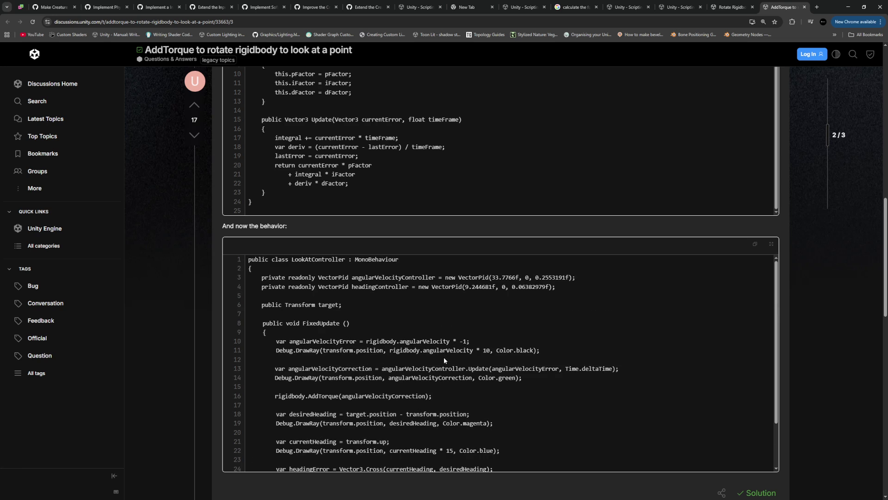
scroll(443, 356, down, 2)
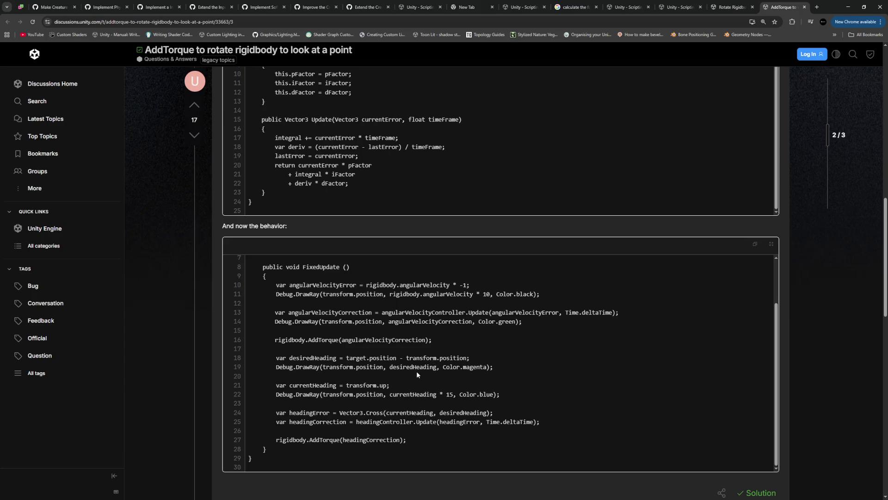
drag(353, 264, 262, 269)
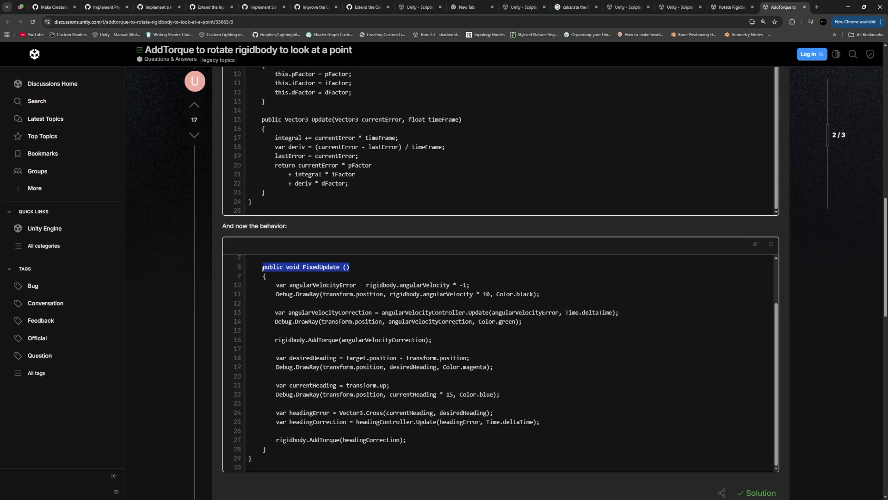
click(419, 272)
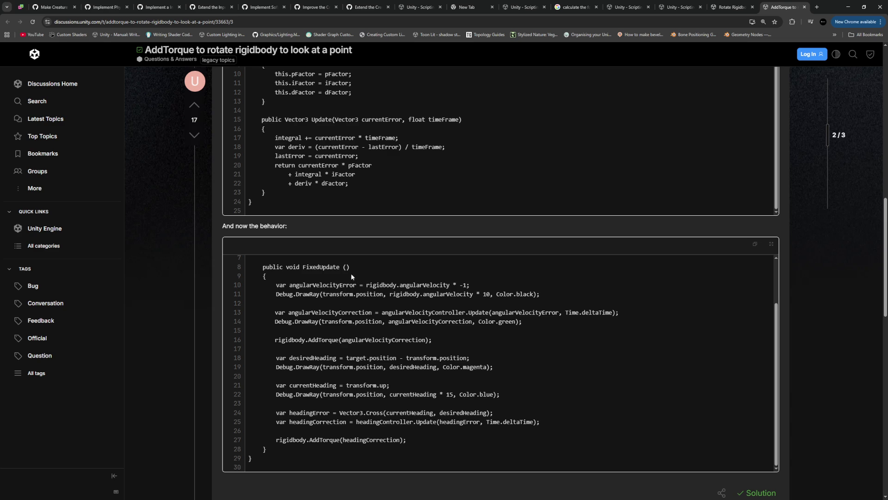
Return to the Rotate Rigidbody thread and go back to the Google results
click(733, 9)
scroll(208, 173, up, 5)
click(7, 22)
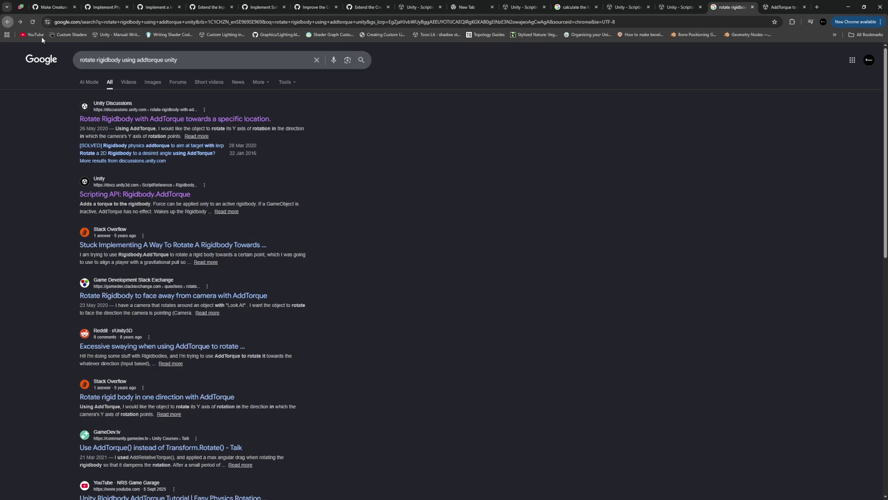
Open '[SOLVED] Rigidbody physics addtorque to aim at target with lerp' and read its TorqueTo code
click(158, 146)
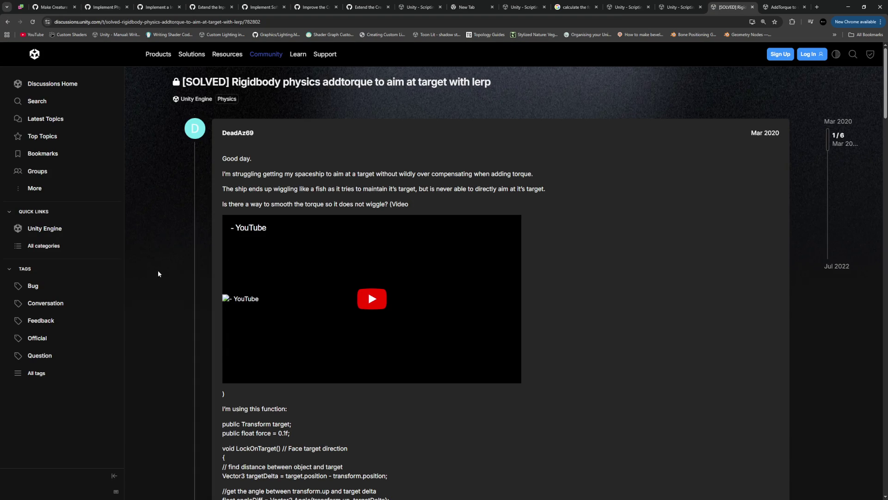
scroll(167, 275, down, 5)
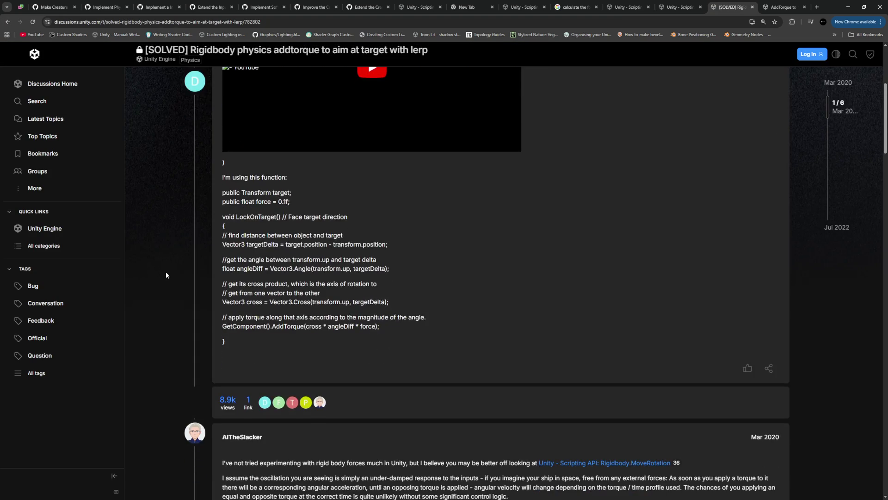
scroll(167, 275, down, 8)
scroll(166, 274, down, 10)
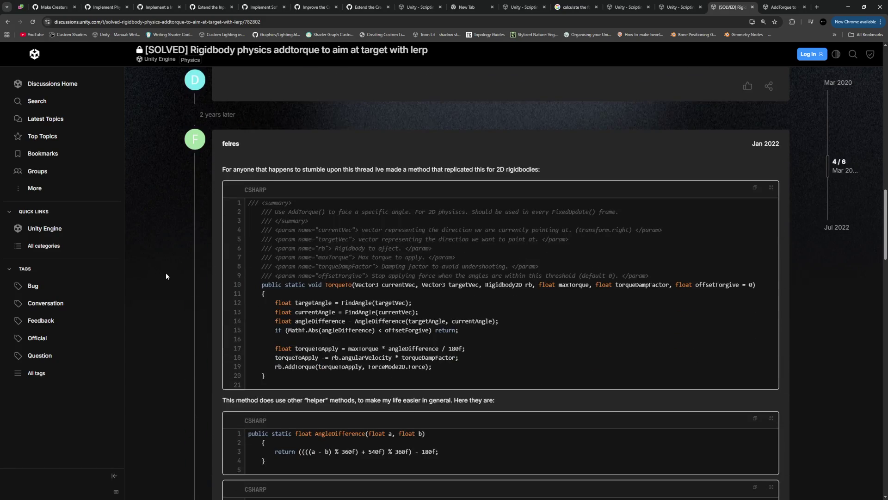
scroll(391, 189, down, 2)
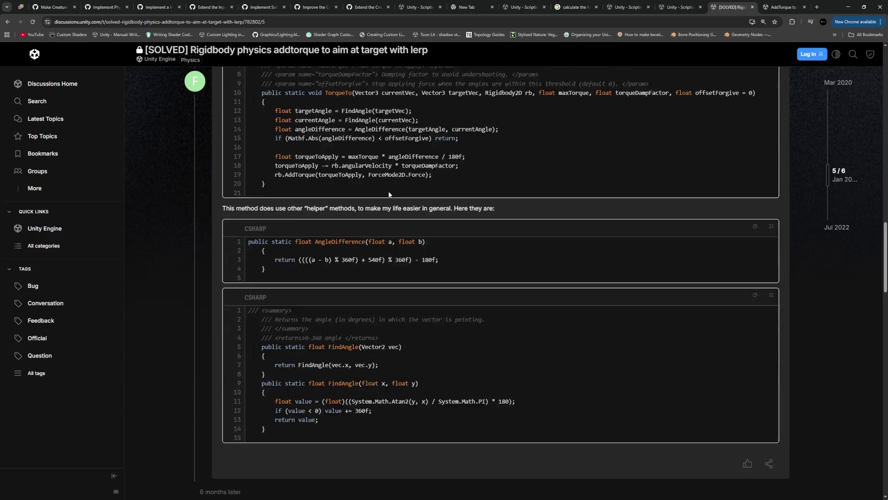
scroll(388, 199, up, 2)
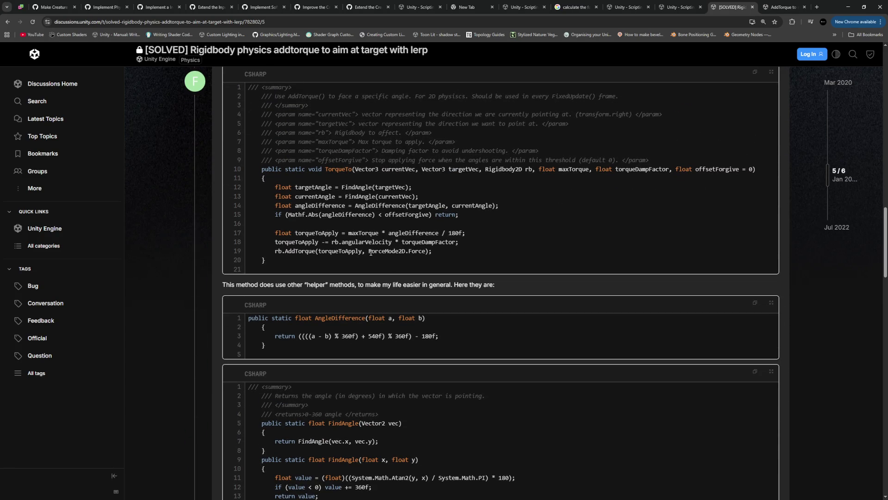
scroll(412, 257, up, 3)
scroll(483, 280, down, 3)
click(679, 8)
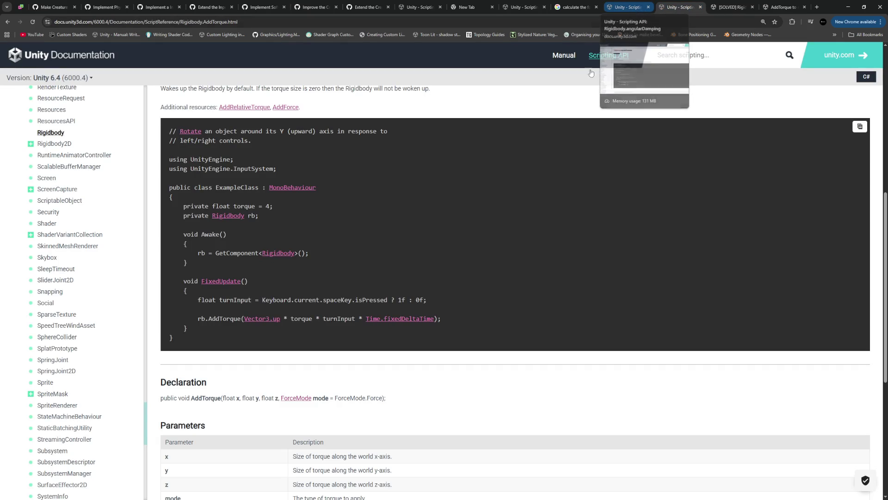
On Rigidbody.AddTorque, highlight the torque parameter and ForceMode.Impulse's angular-momentum, mass-dependent explanation
scroll(298, 231, up, 8)
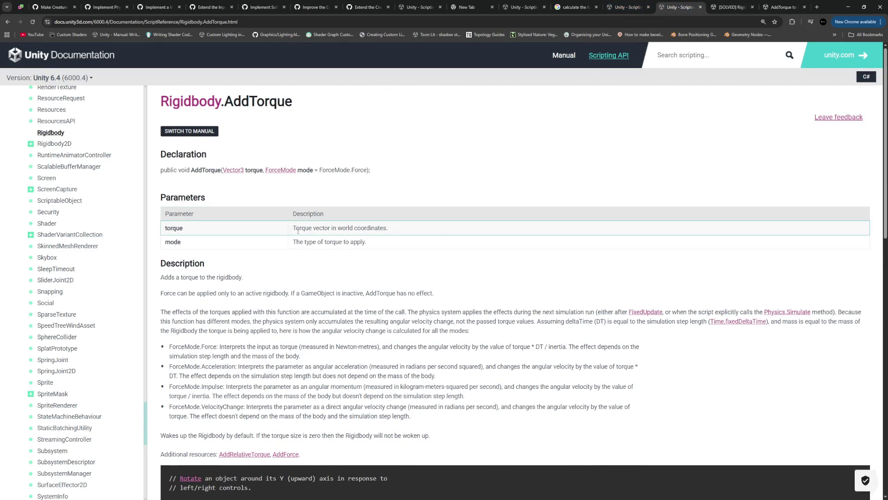
drag(293, 229, 393, 230)
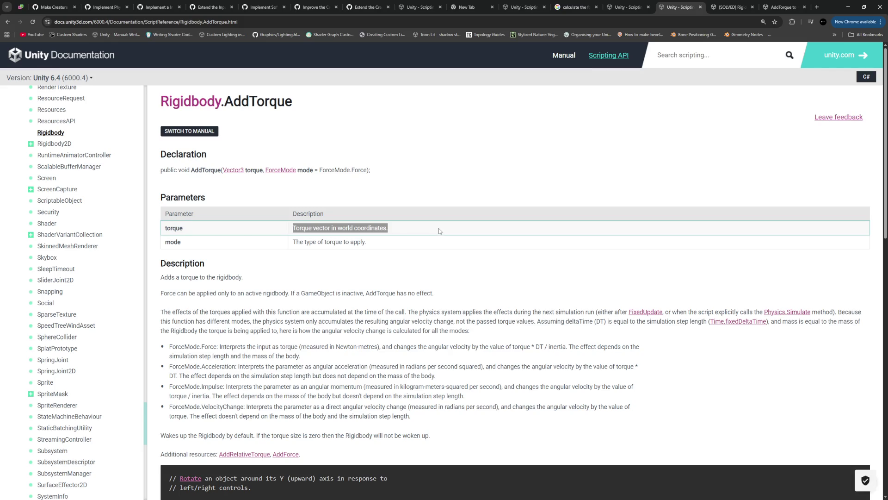
scroll(323, 227, down, 2)
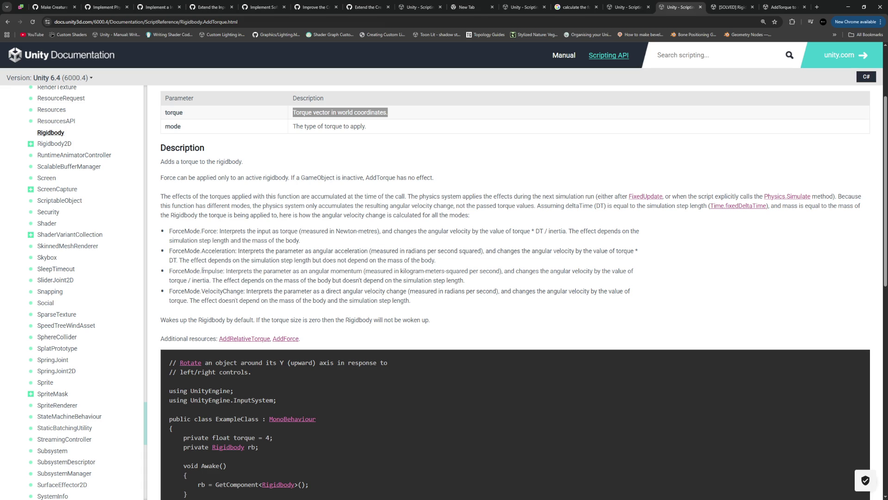
drag(306, 271, 362, 271)
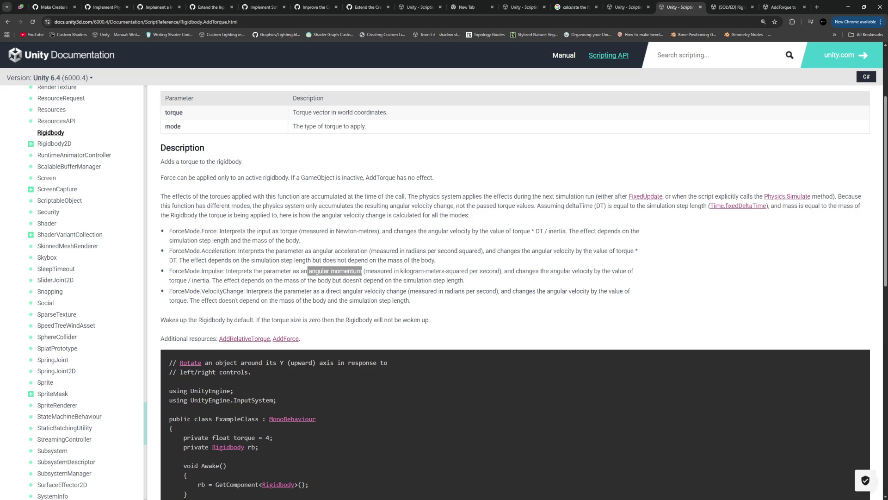
drag(220, 283, 362, 281)
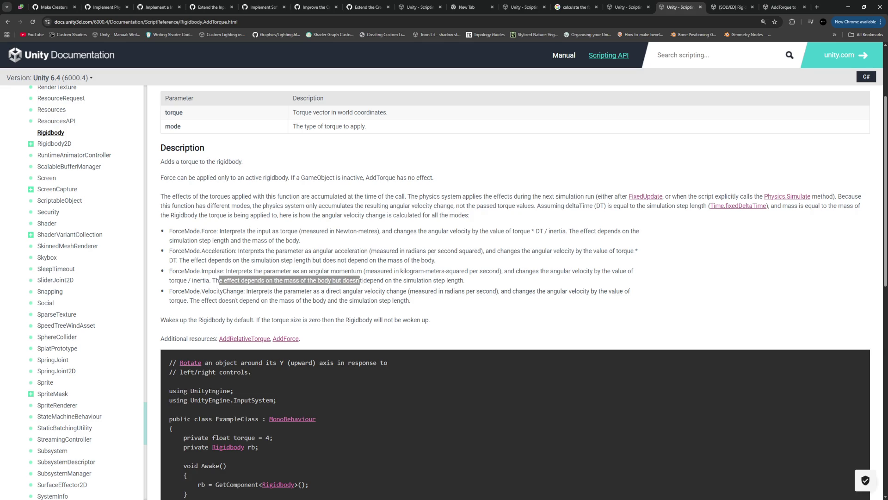
click(484, 280)
drag(485, 281, 235, 280)
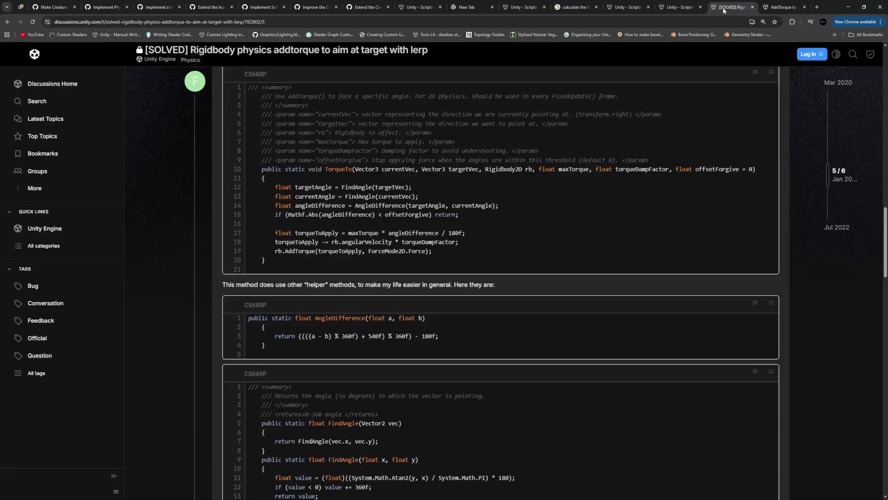
Scroll the aim-with-lerp thread to the 'your script didn't work for me' reply code
click(731, 7)
scroll(473, 254, up, 2)
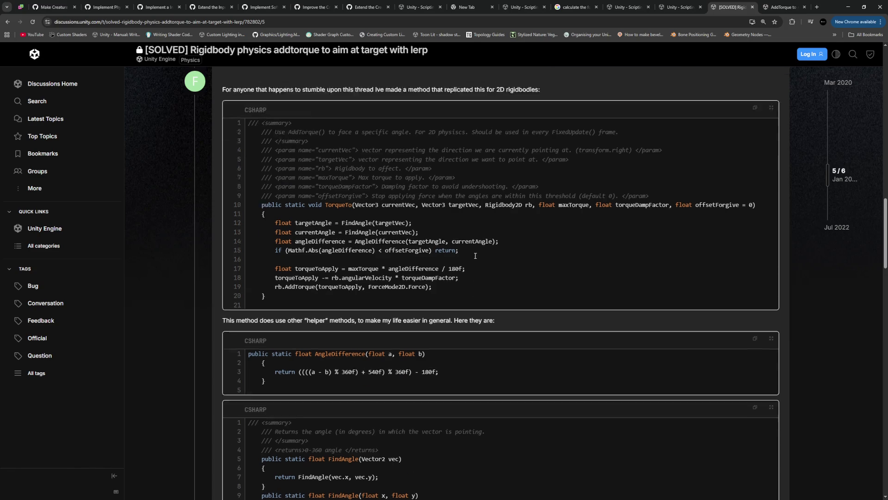
scroll(474, 254, down, 2)
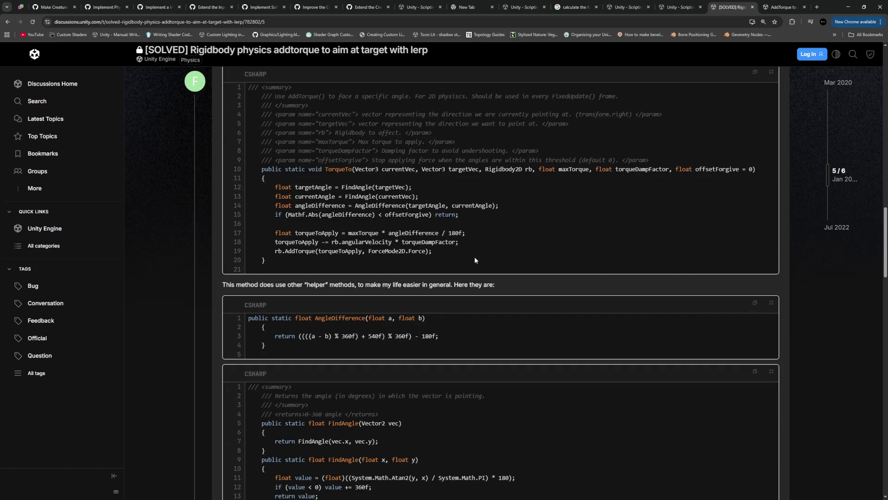
scroll(475, 259, down, 5)
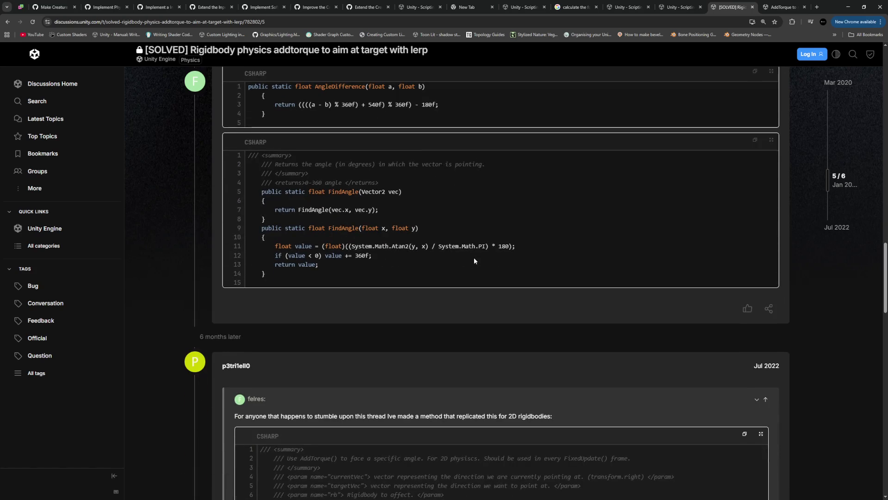
scroll(474, 259, up, 5)
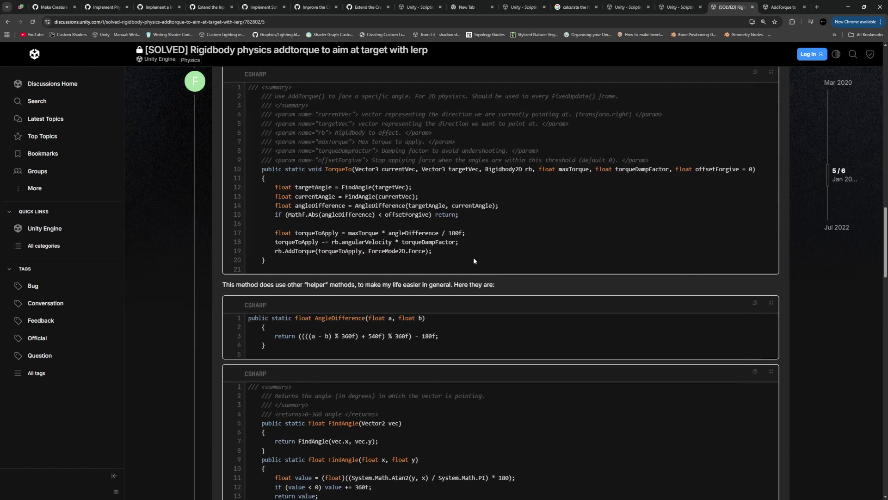
scroll(473, 256, down, 5)
scroll(473, 261, down, 10)
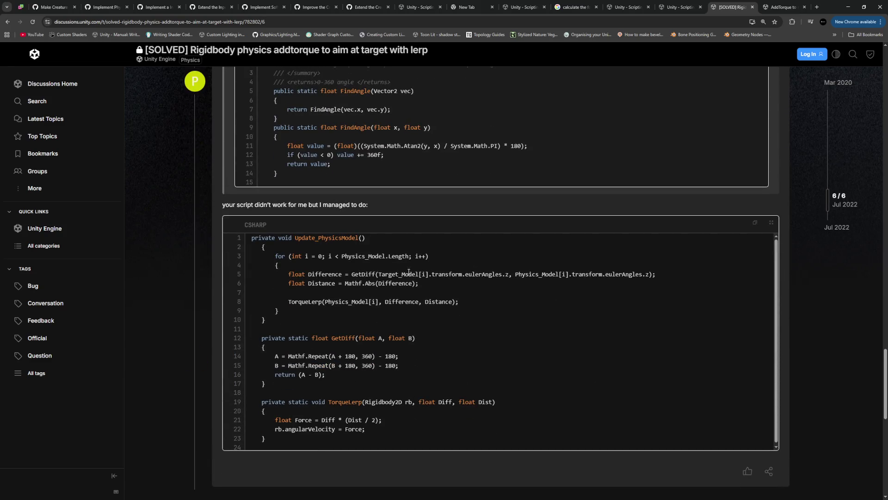
scroll(302, 348, down, 1)
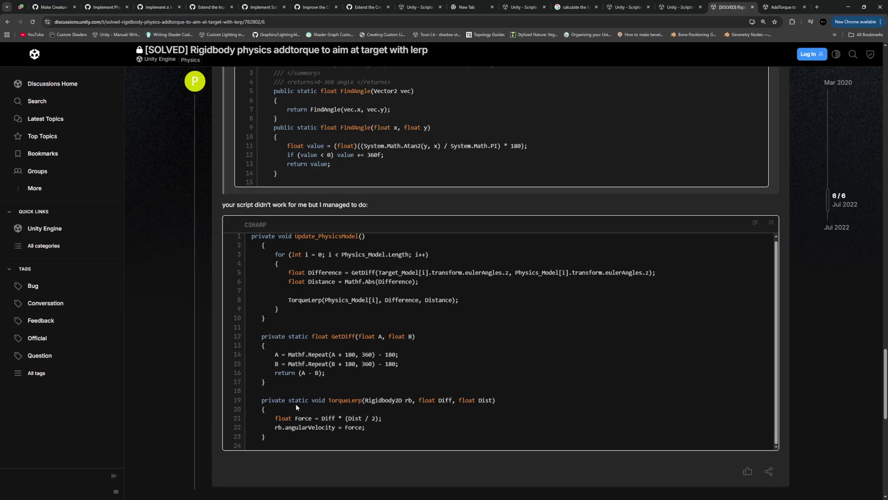
scroll(295, 407, down, 4)
Mark line 22 setting rb.angularVelocity directly, then return to the Google results
scroll(342, 430, up, 4)
drag(381, 429, 278, 430)
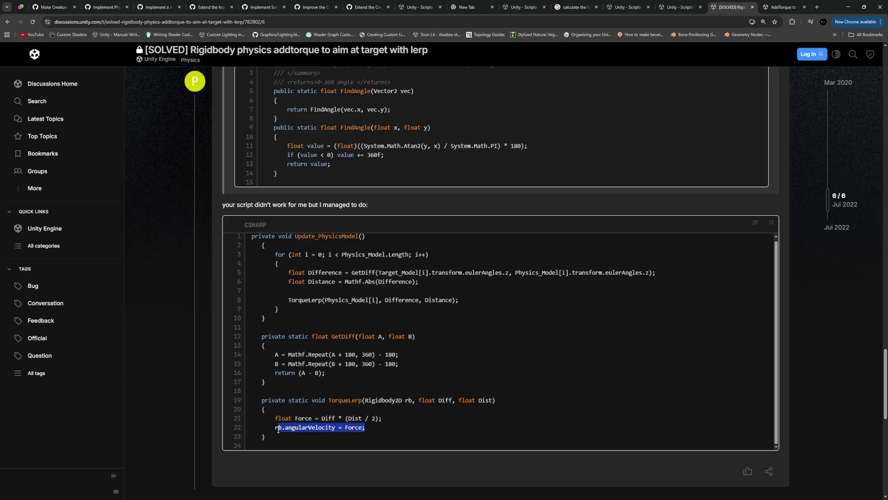
click(406, 424)
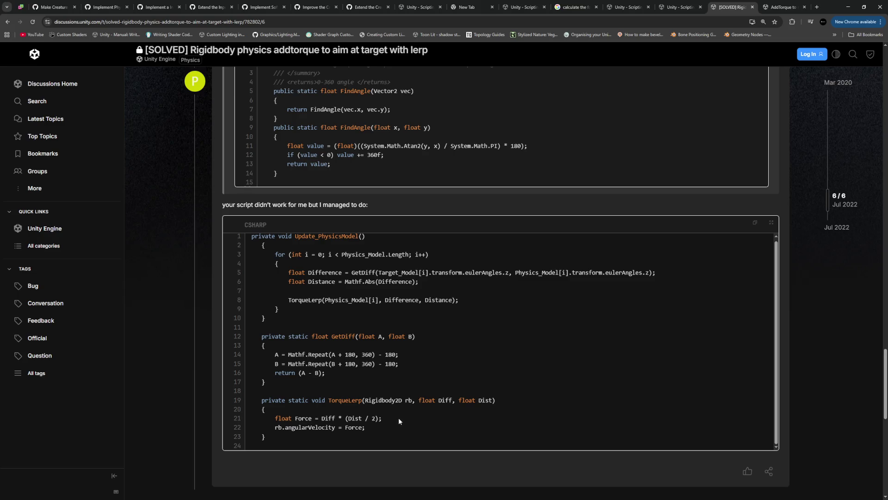
click(8, 22)
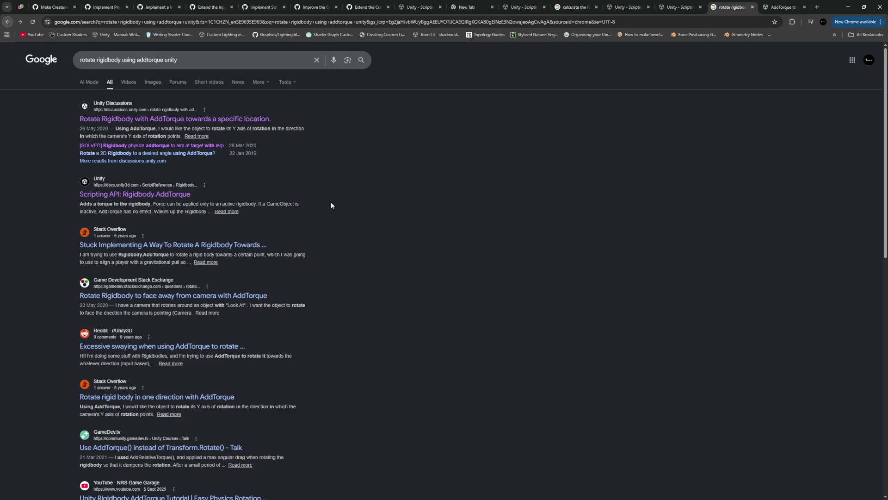
Open 'Rotate a 2D Rigidbody to a desired angle using AddTorque?' and highlight the torque-reset-after-fixed-update sentence
click(174, 153)
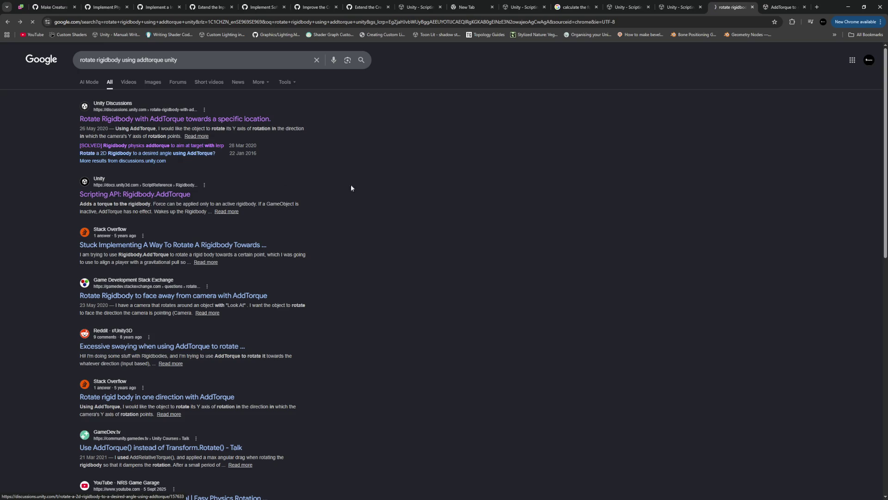
scroll(389, 272, down, 3)
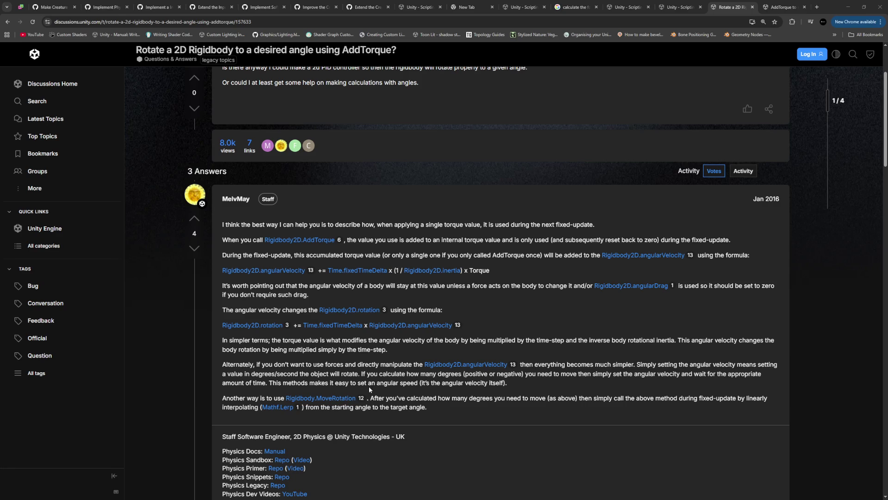
drag(733, 240, 551, 241)
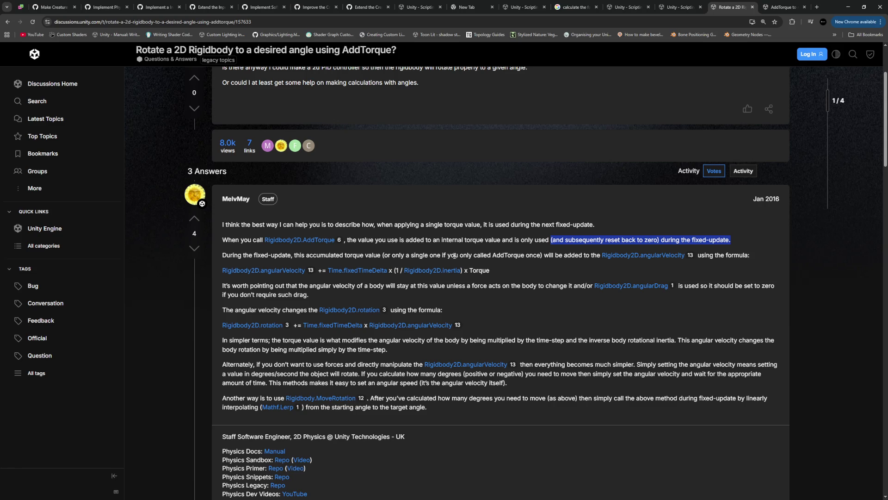
Study the forum answer on calling AddTorque once and its angular velocity, inertia and torque formula
drag(388, 255, 547, 257)
click(564, 262)
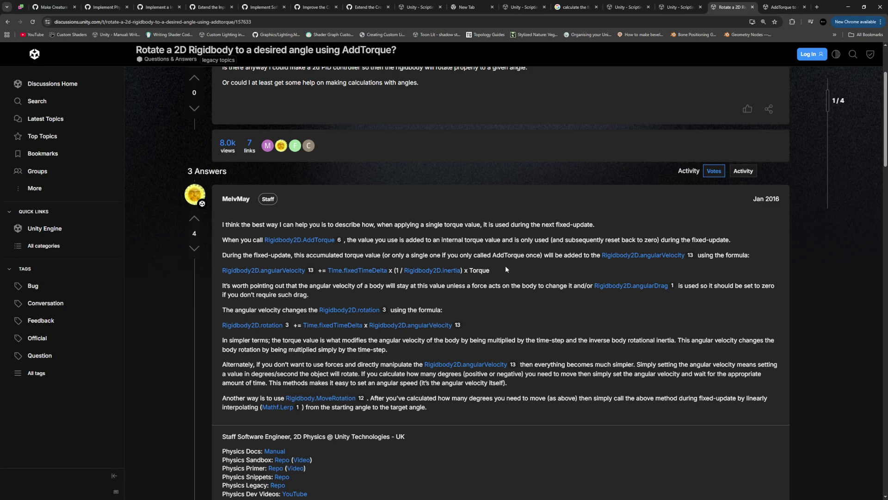
drag(506, 270, 331, 271)
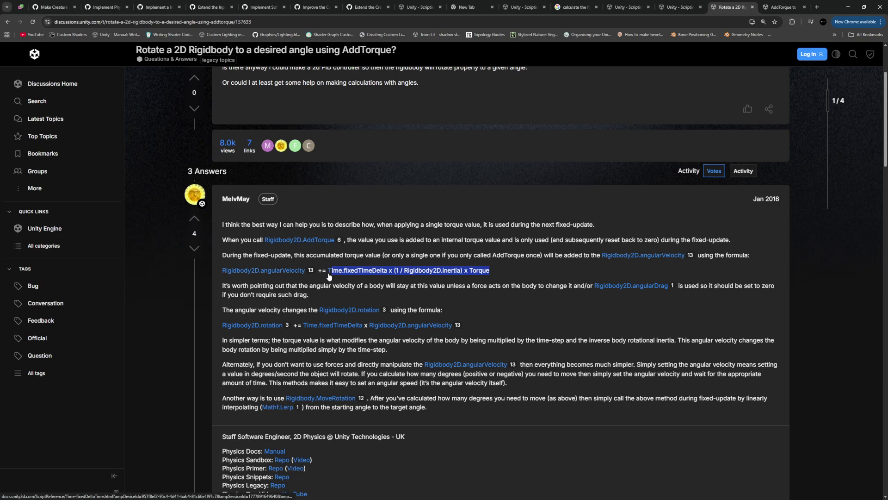
click(271, 288)
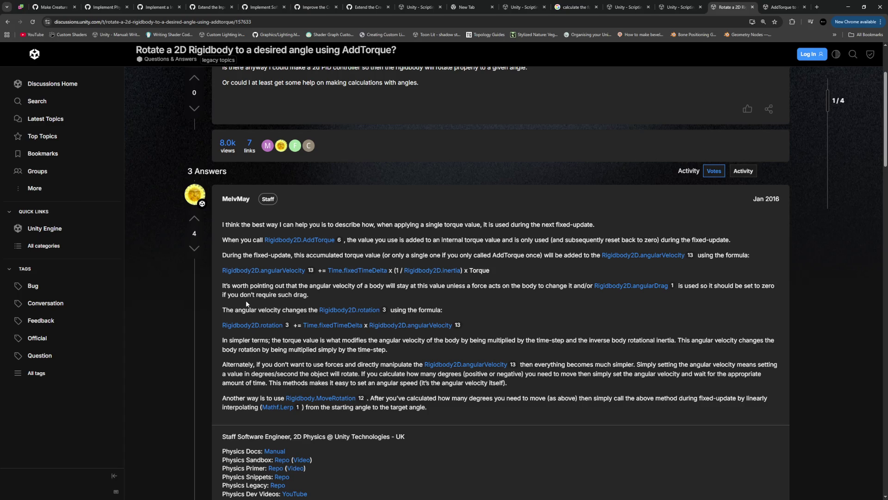
scroll(246, 296, down, 3)
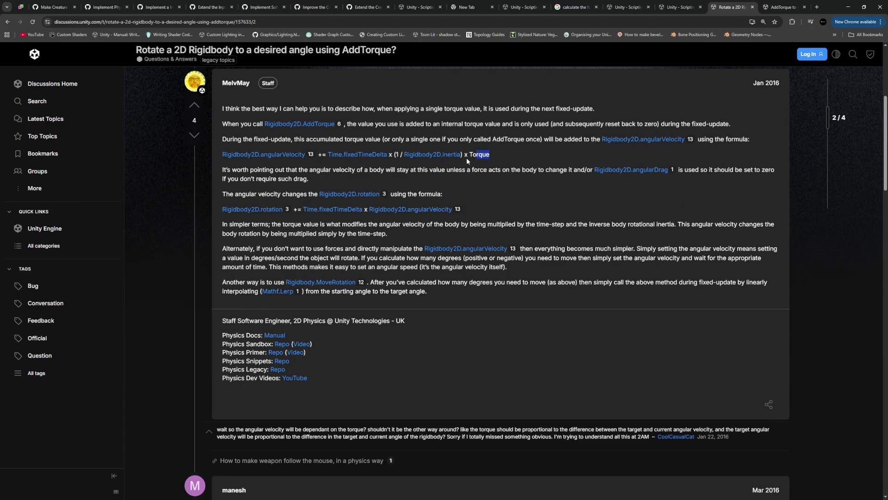
drag(467, 159, 389, 159)
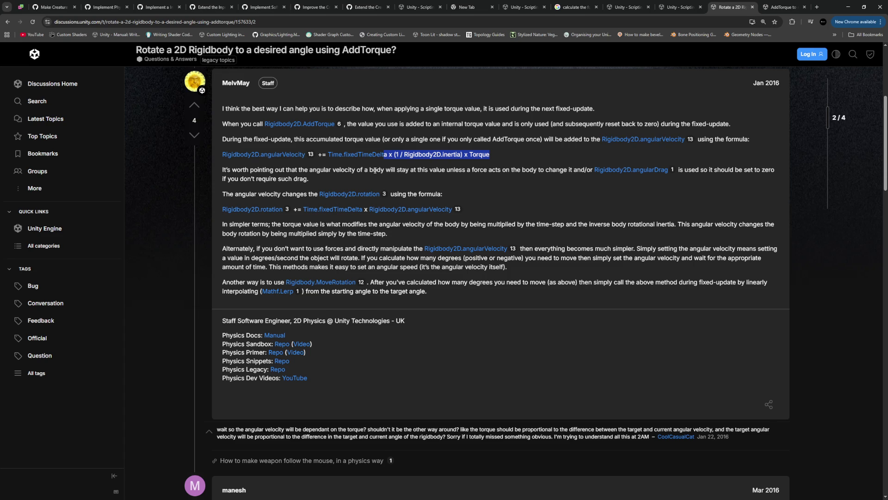
click(356, 188)
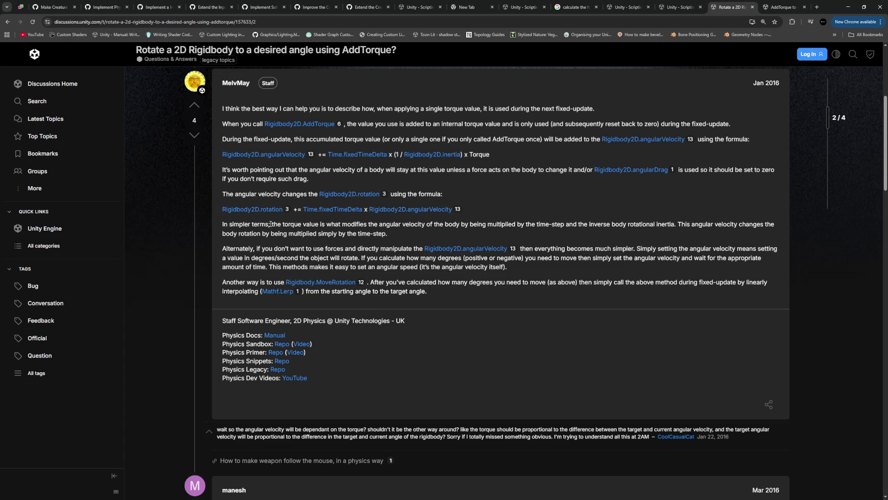
drag(272, 224, 364, 224)
click(383, 225)
Read the 'Alternately' paragraph on setting rotation directly in degrees per second
drag(246, 250, 358, 254)
click(363, 254)
drag(236, 258, 312, 259)
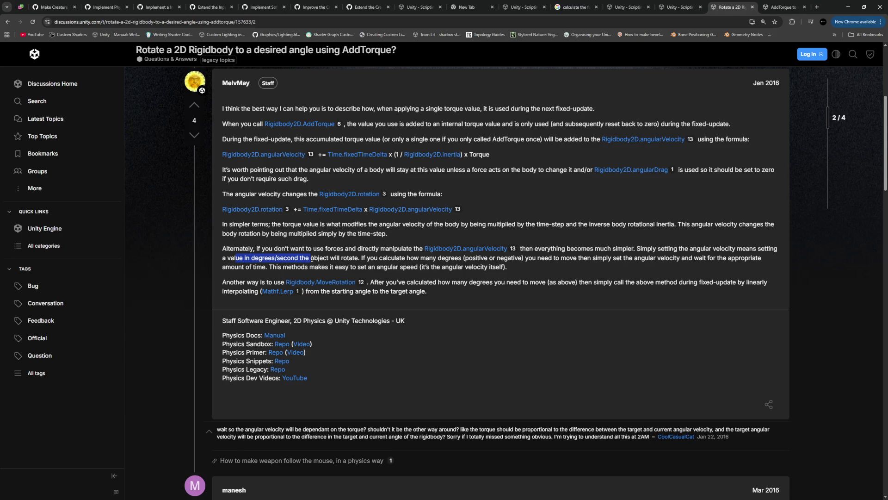
click(316, 260)
drag(223, 249, 358, 258)
click(369, 264)
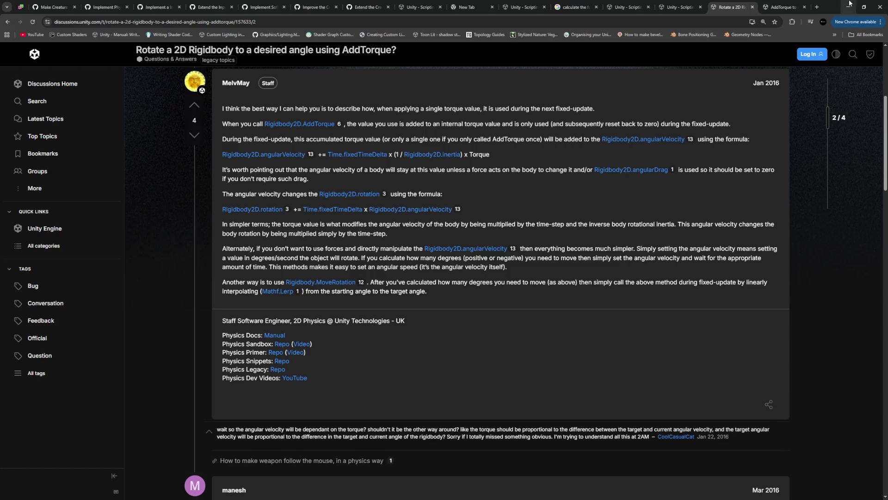
Review the ForceMode.VelocityChange explanation in the AddTorque docs, then bring up the look-at-point forum thread
click(686, 9)
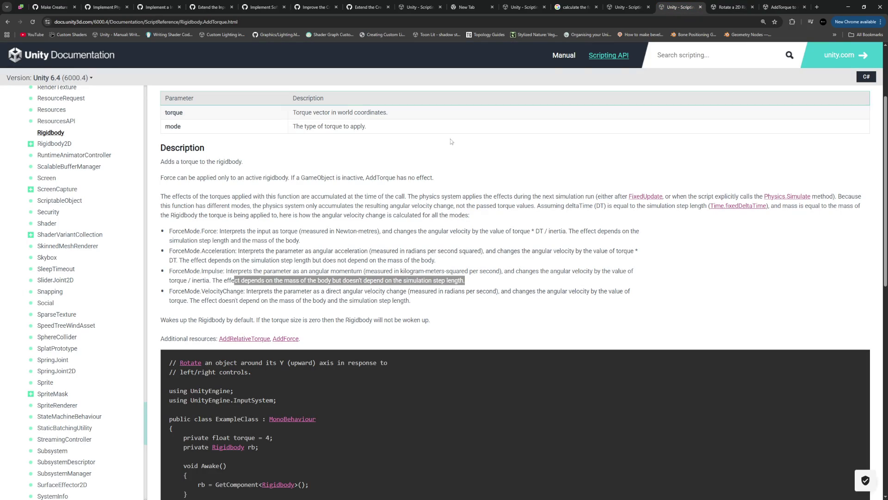
click(328, 295)
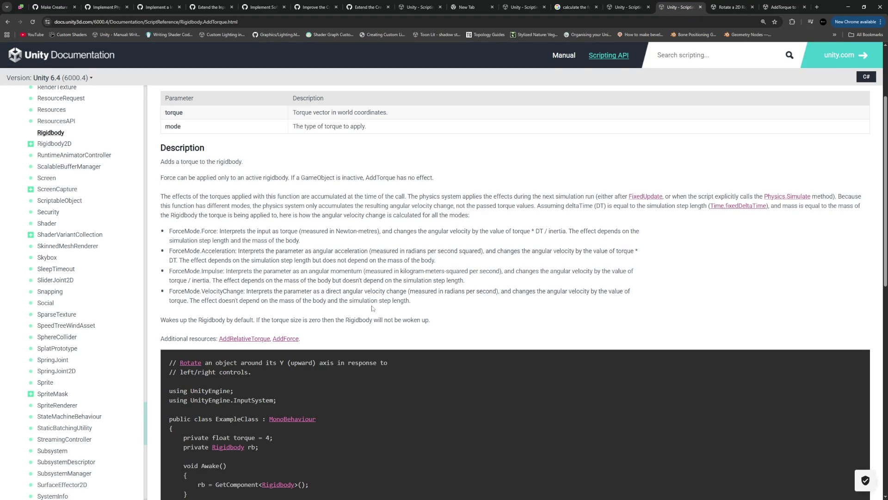
drag(313, 291, 429, 303)
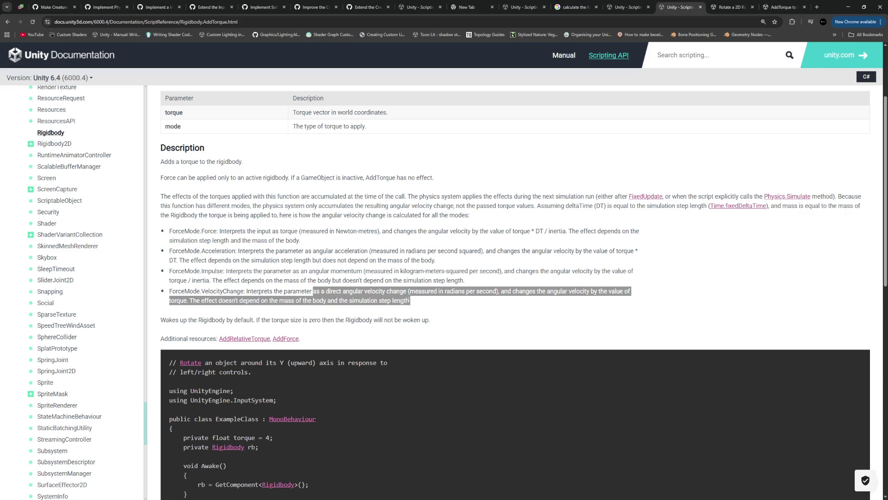
drag(411, 300, 169, 292)
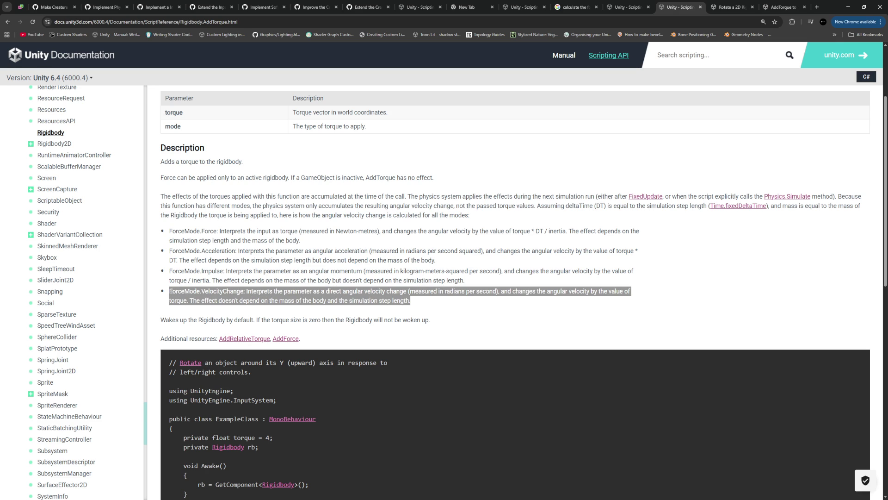
click(781, 8)
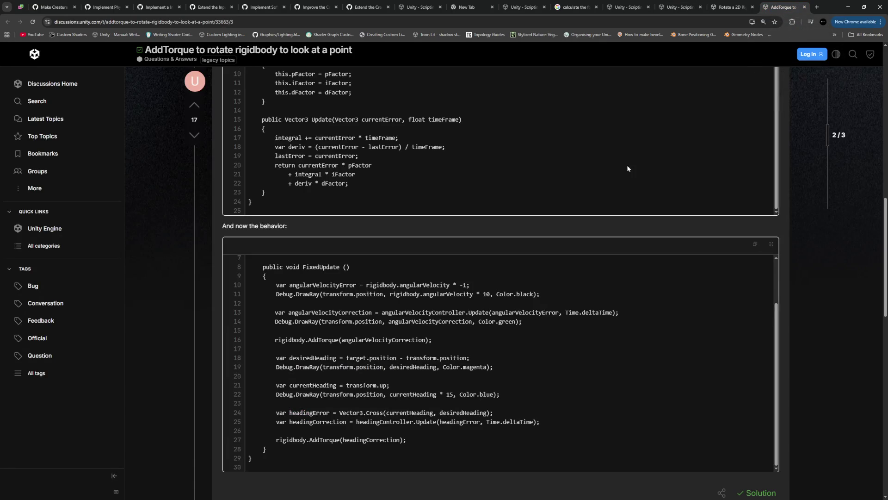
Reread the 2D Rigidbody thread's 'Alternately' lines on setting angular speed directly, then return to AddTorque docs
click(733, 7)
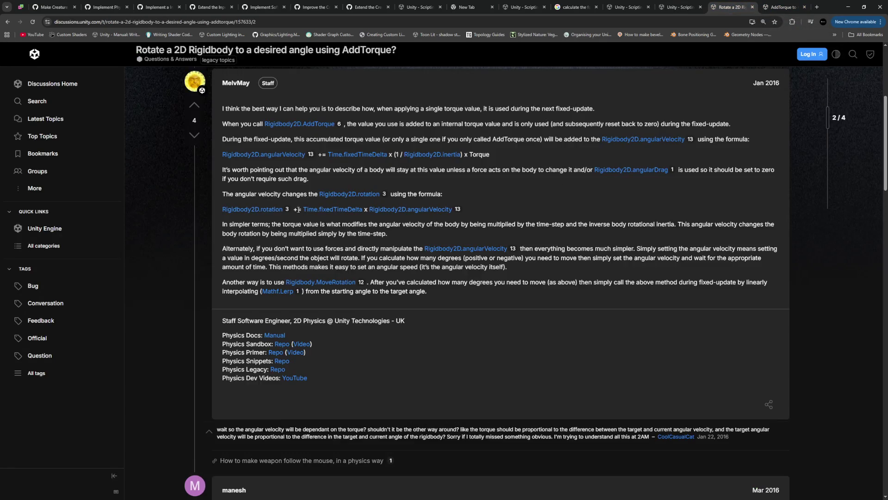
mouse_move(230, 249)
mouse_down()
mouse_move(619, 248)
mouse_move(232, 258)
mouse_move(690, 259)
mouse_move(250, 267)
mouse_move(356, 258)
mouse_up()
mouse_move(234, 267)
mouse_down()
mouse_move(507, 263)
mouse_move(490, 283)
mouse_move(371, 267)
mouse_up()
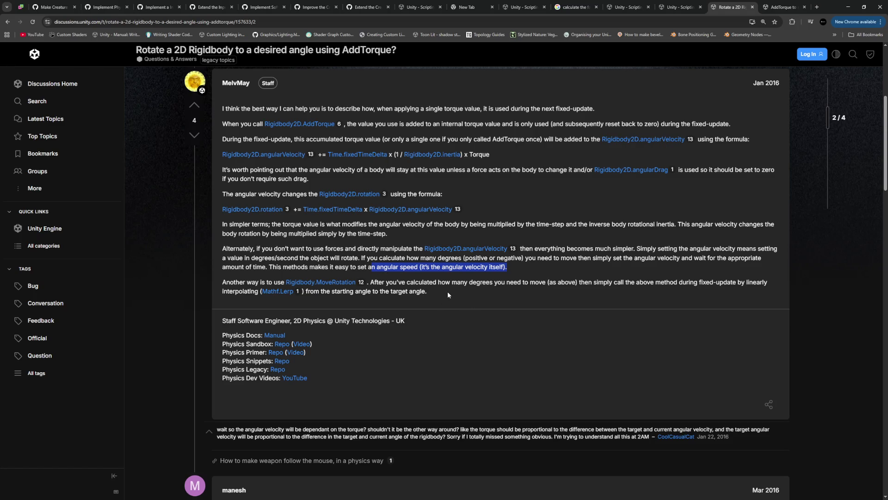
click(680, 9)
Go from the Rigidbody class reference to the angularDamping page and read how damping slows rotation
scroll(397, 216, up, 3)
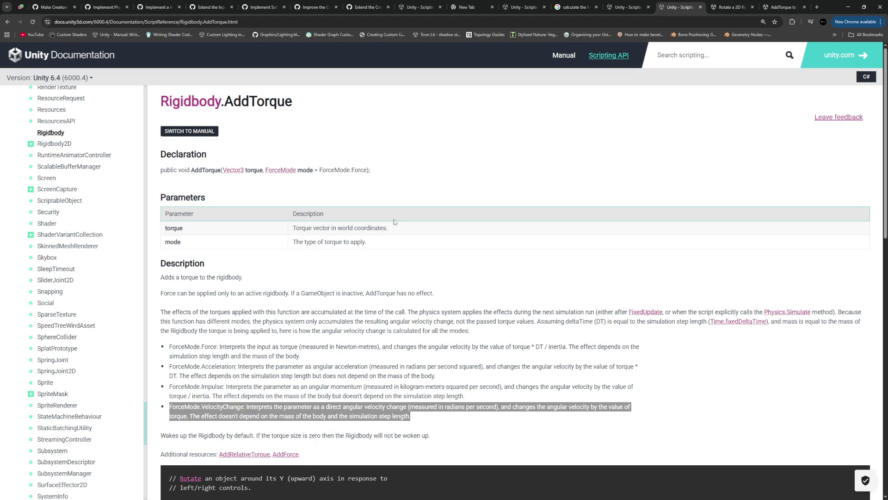
click(195, 102)
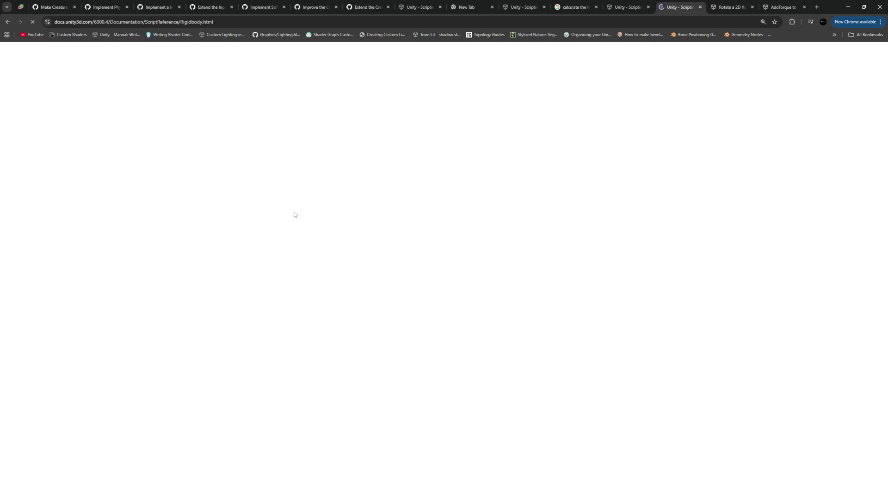
scroll(224, 217, down, 3)
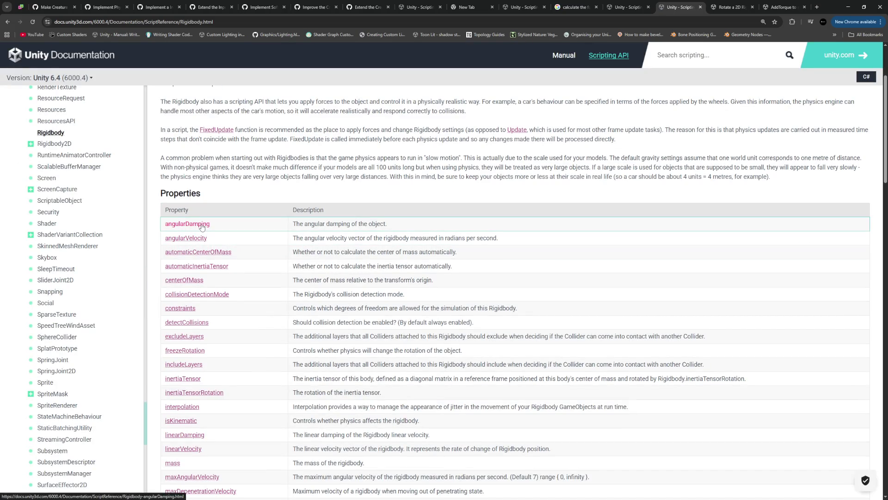
click(201, 227)
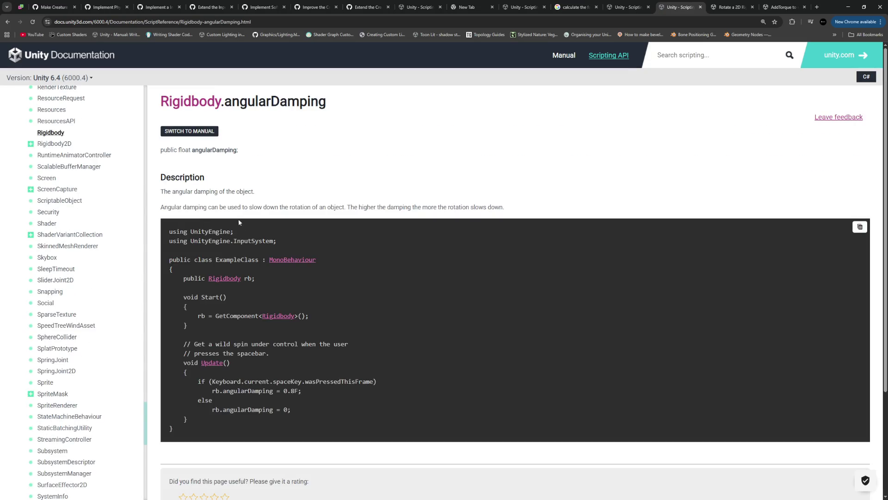
drag(170, 207, 491, 206)
click(491, 206)
scroll(497, 206, down, 3)
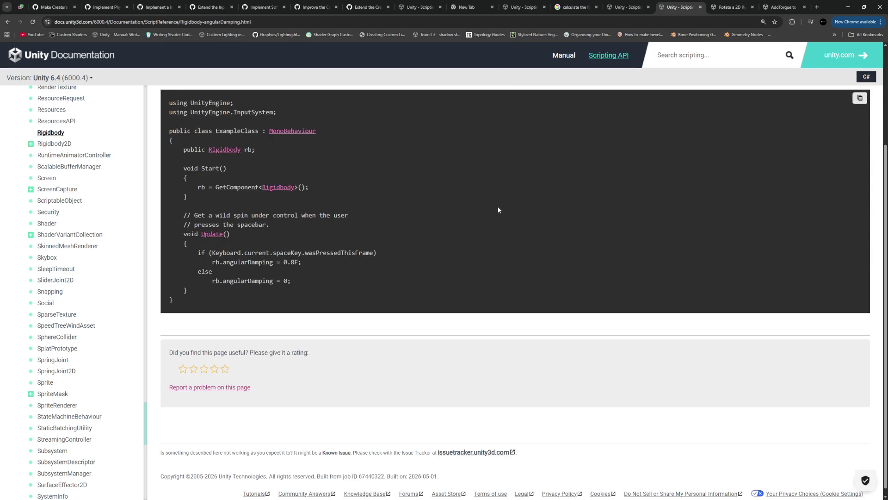
scroll(497, 206, up, 2)
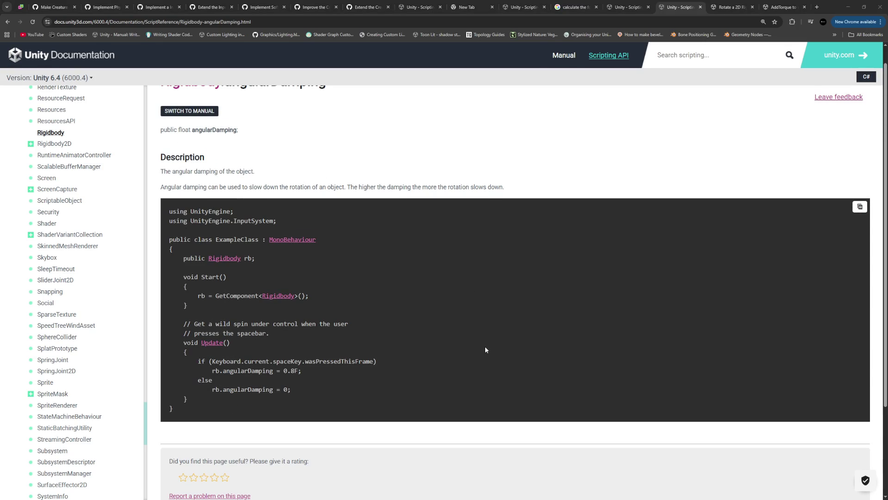
key(alt+Tab)
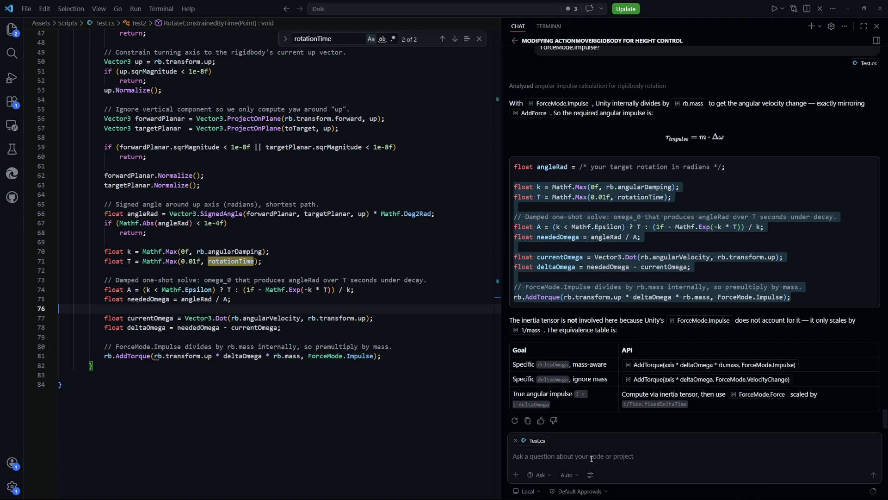
Ask Copilot Chat 'How is the angulardamping of a rigidbody affecting the angular velocity?'
click(592, 457)
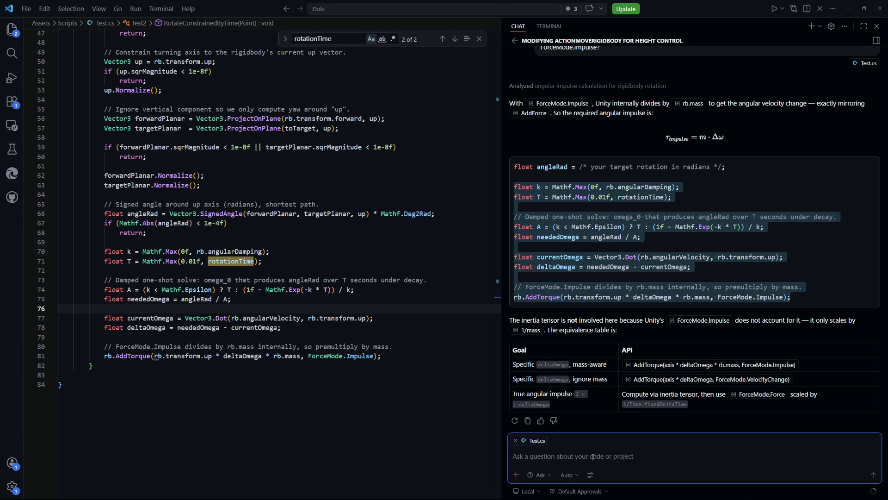
text(How is)
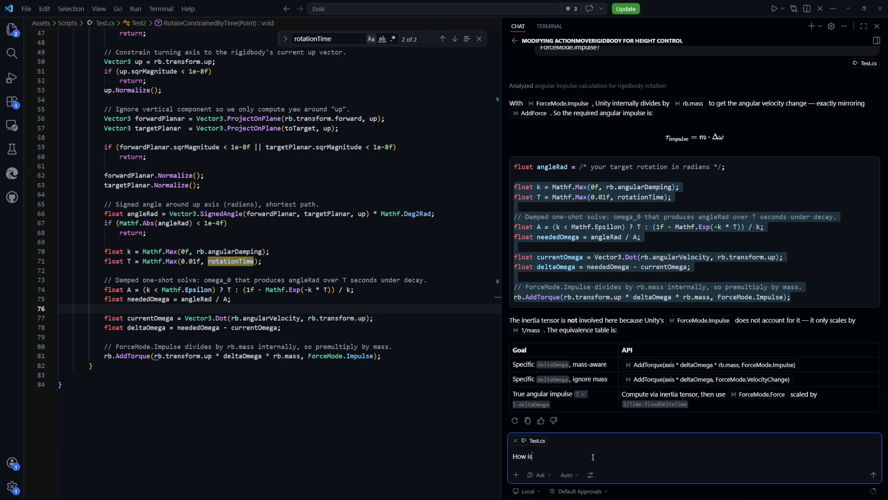
text( unity updat)
key(BackSpace)
key(BackSpace)
key(BackSpace)
text(the angulardamping)
text( of a rigidbody )
text(affec)
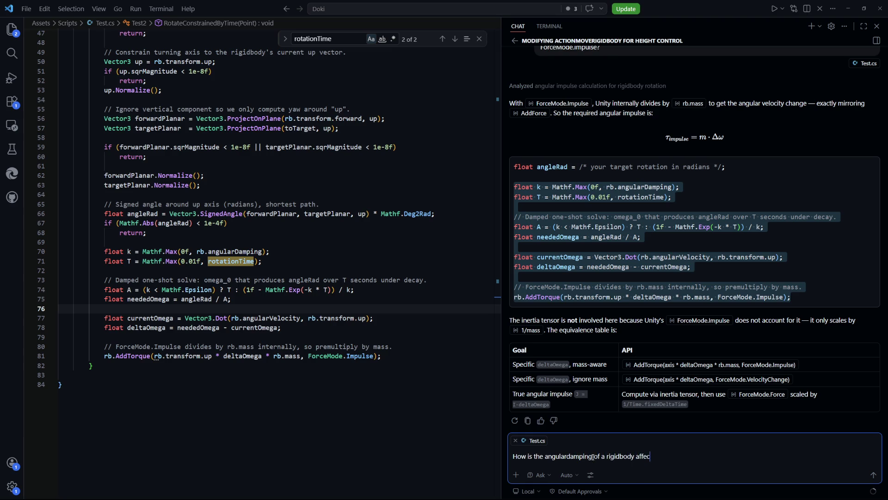
text(ting the velocity)
text(?)
key(alt+Tab)
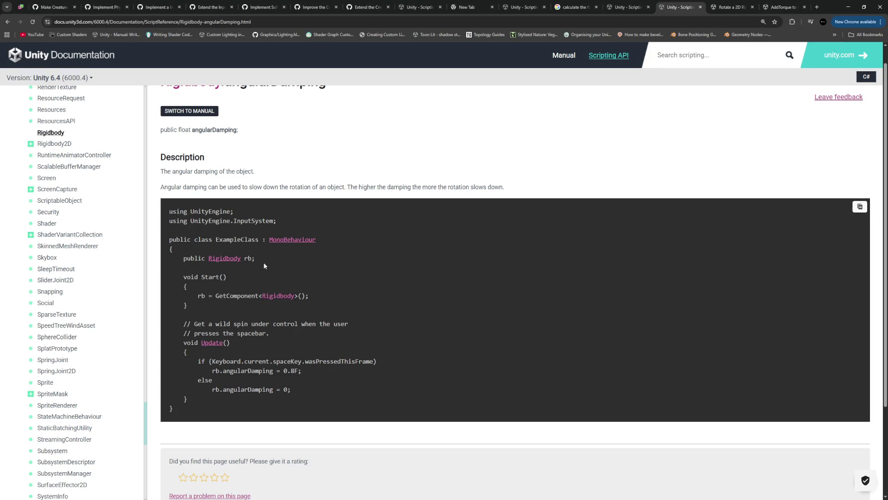
scroll(342, 254, up, 1)
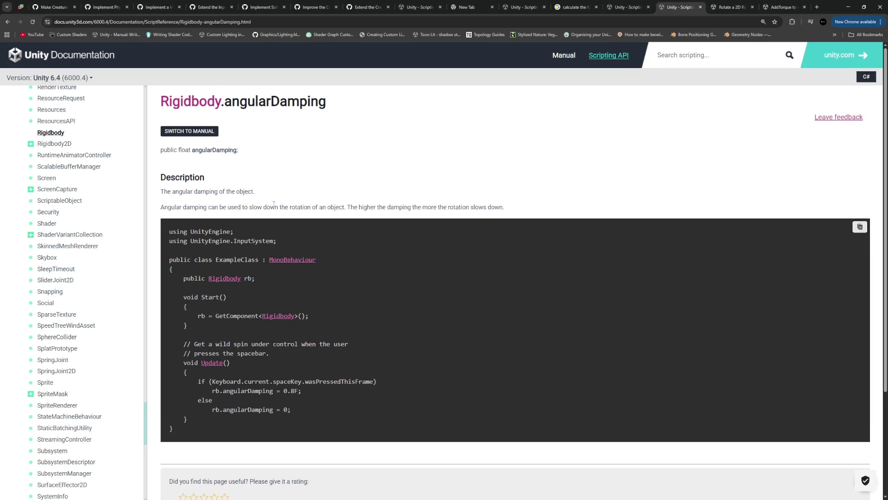
click(7, 22)
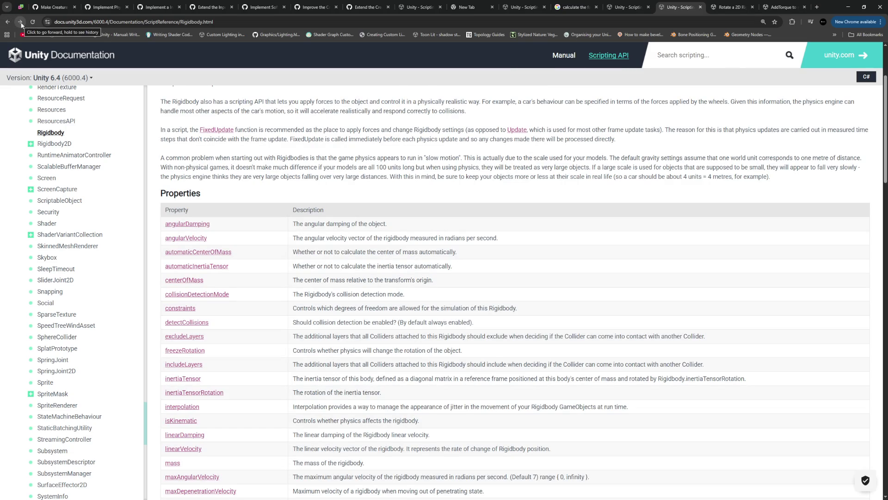
click(20, 22)
key(alt+Tab)
drag(699, 457, 675, 459)
text(angula)
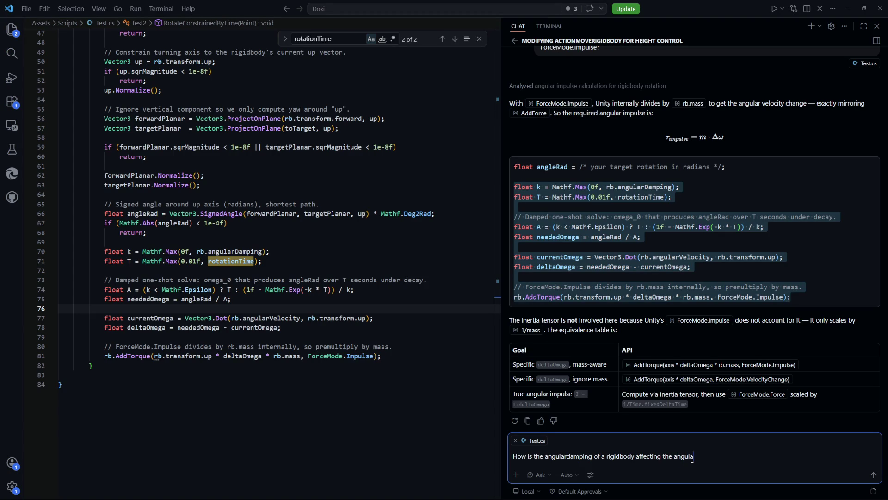
text(r velocity?)
key(Return)
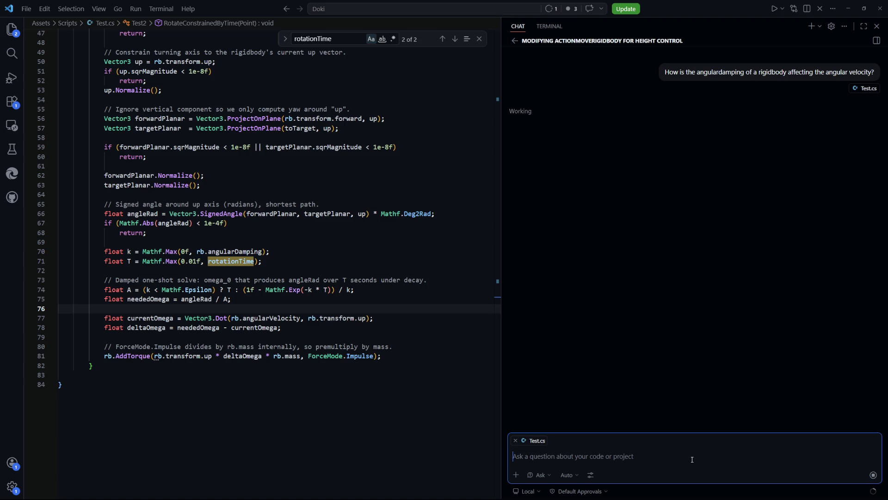
Reread the staff reply's sentences on calculating degrees to move and rotating in degrees per second
key(alt+Tab)
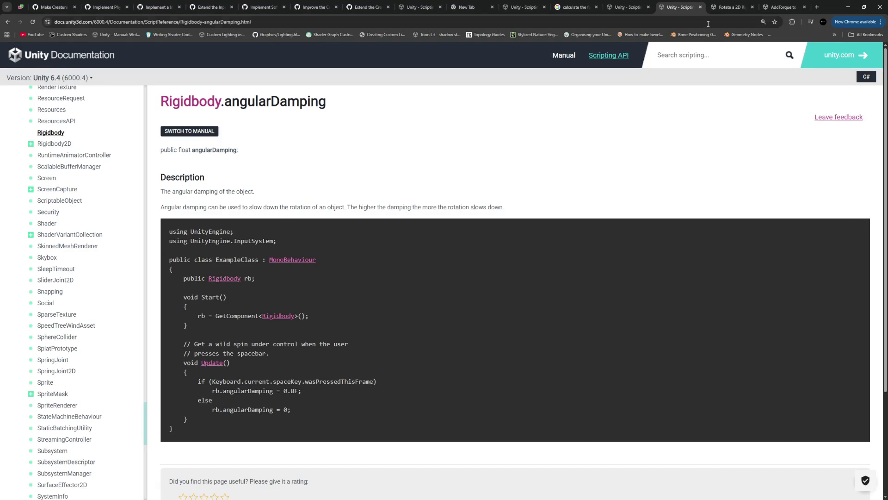
key(ctrl+Tab)
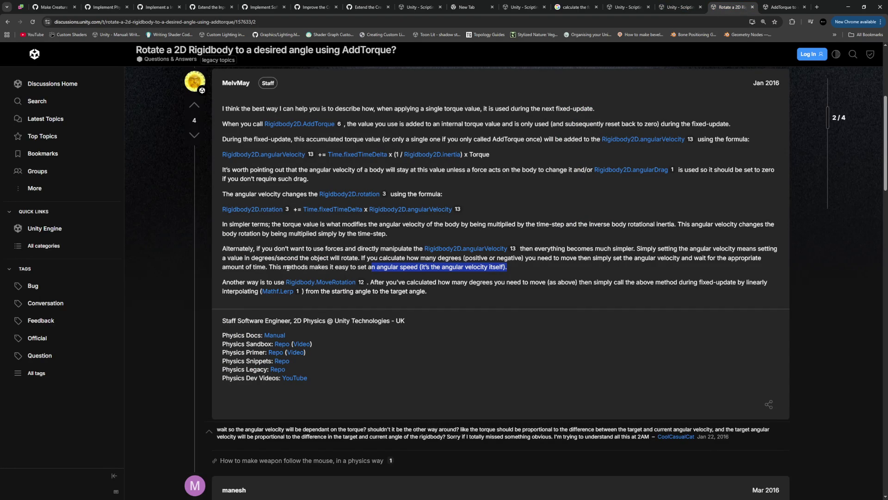
click(286, 267)
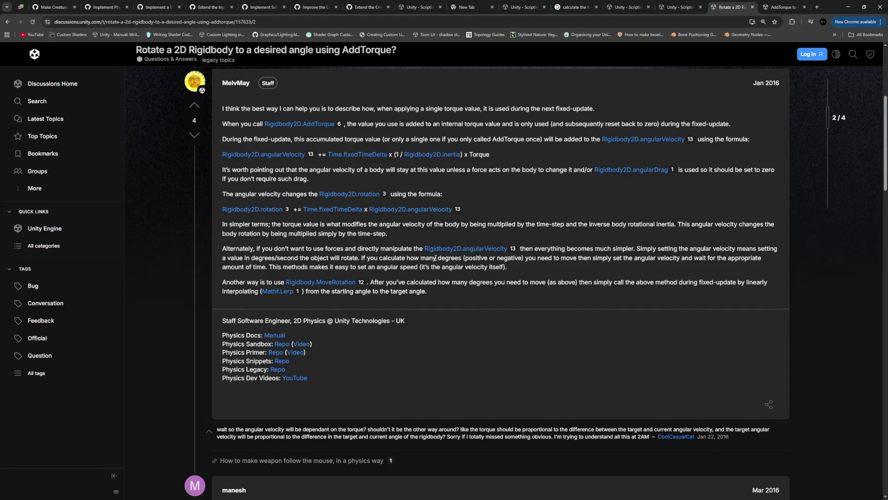
drag(379, 258, 512, 258)
click(700, 252)
drag(246, 258, 316, 258)
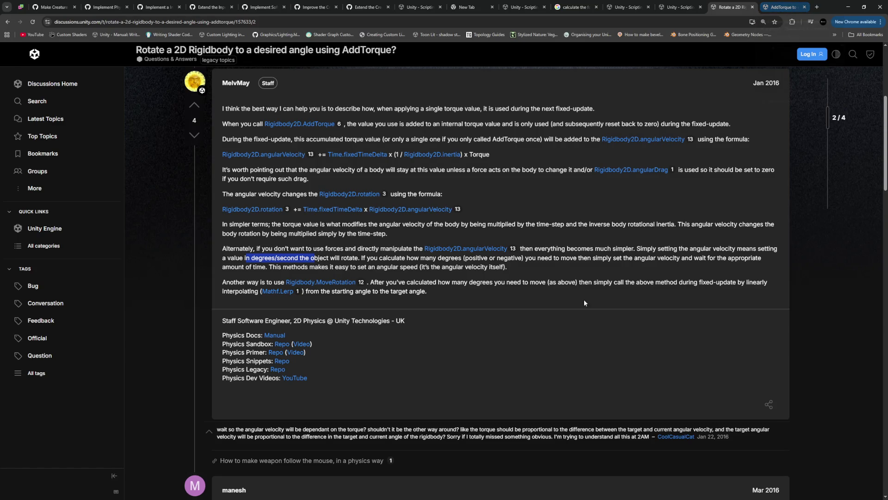
Remove ' * Mathf.Deg2Rad' from line 66 and rename angleRad to angleDegrees
key(alt+Tab)
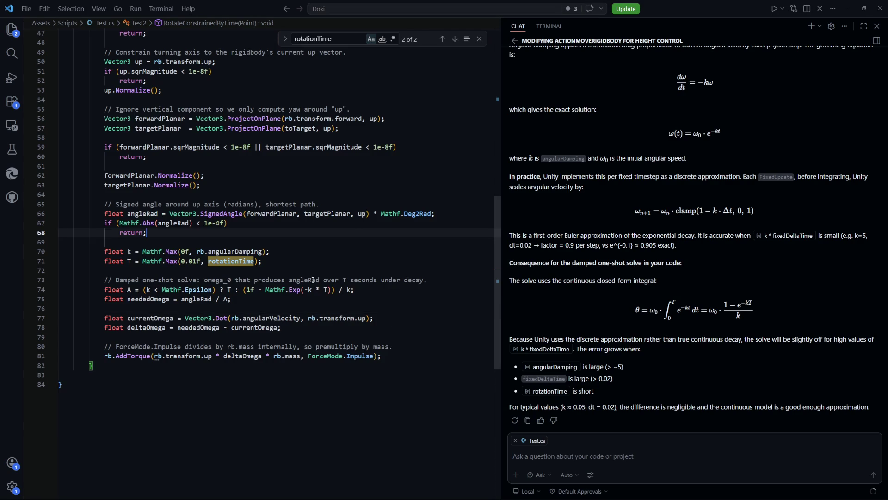
scroll(317, 359, up, 2)
scroll(317, 360, down, 2)
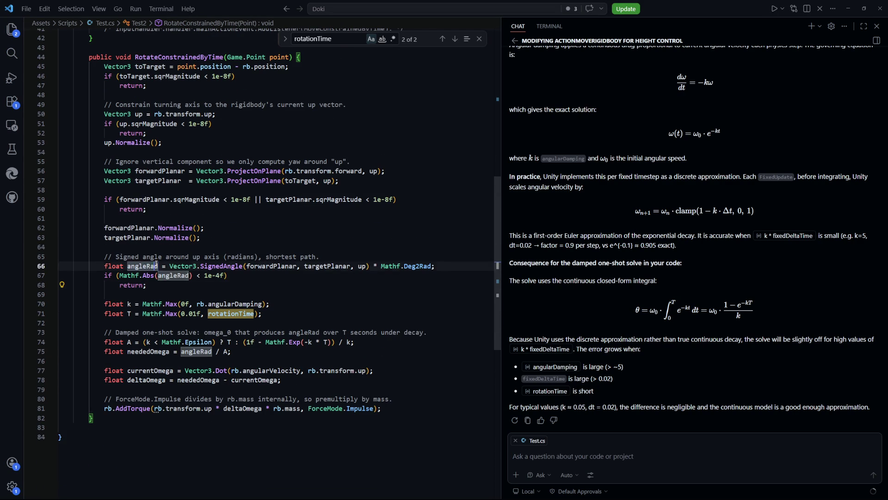
click(390, 286)
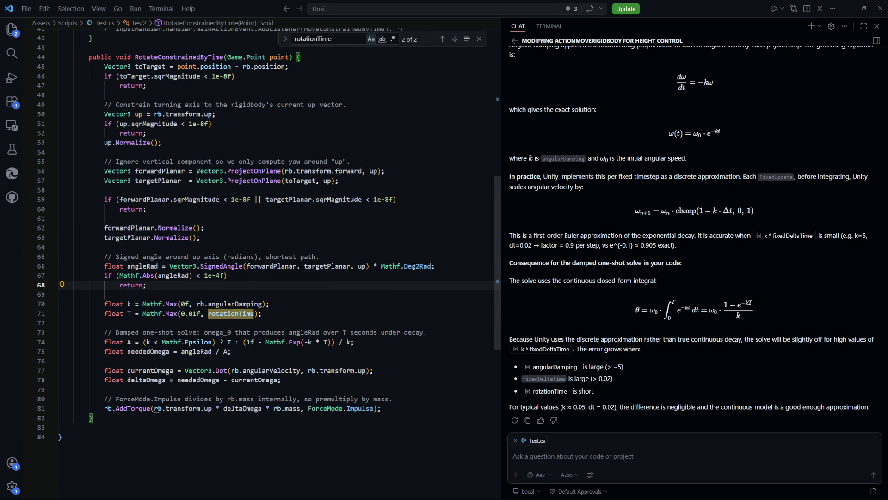
drag(432, 267, 369, 266)
key(BackSpace)
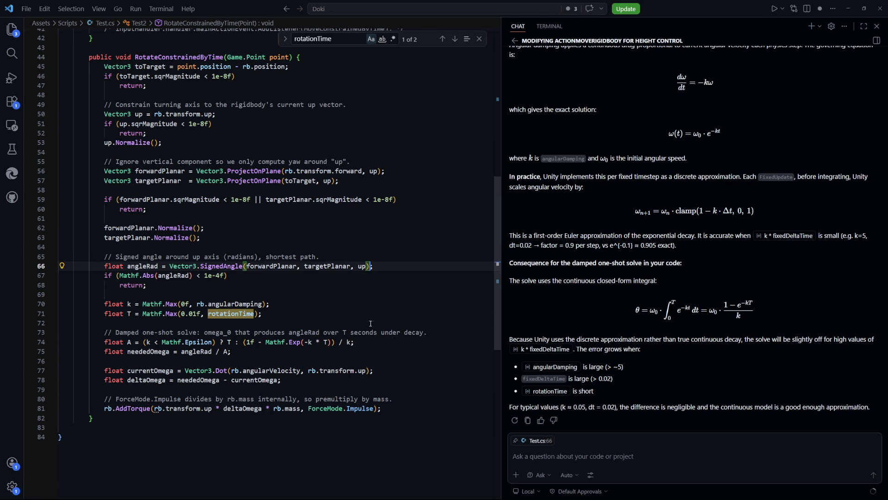
click(277, 298)
key(Down)
scroll(276, 294, down, 1)
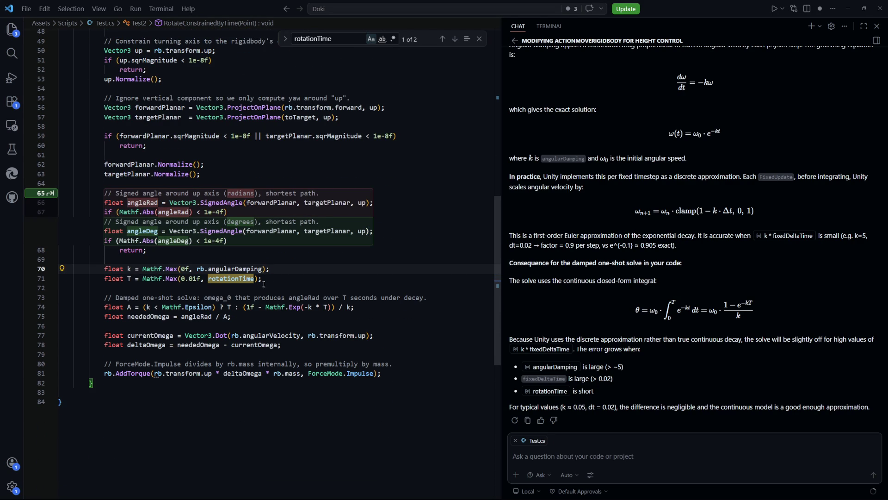
key(Escape)
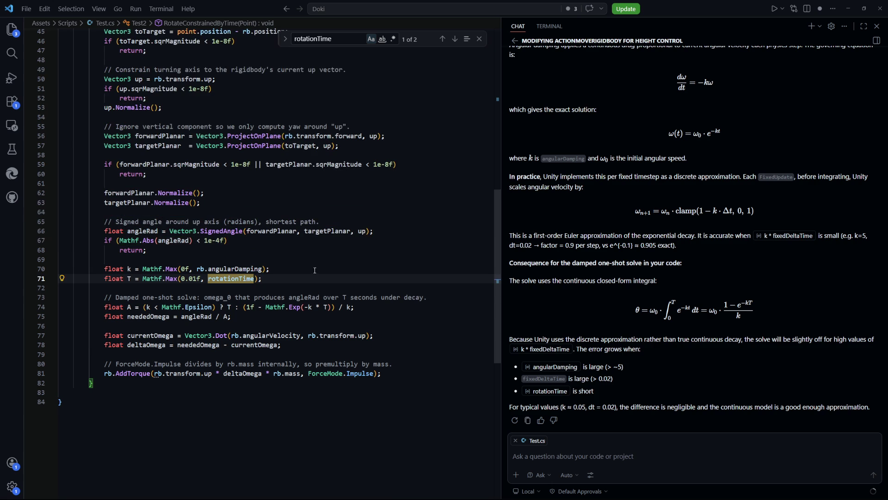
double_click(142, 230)
text(angle)
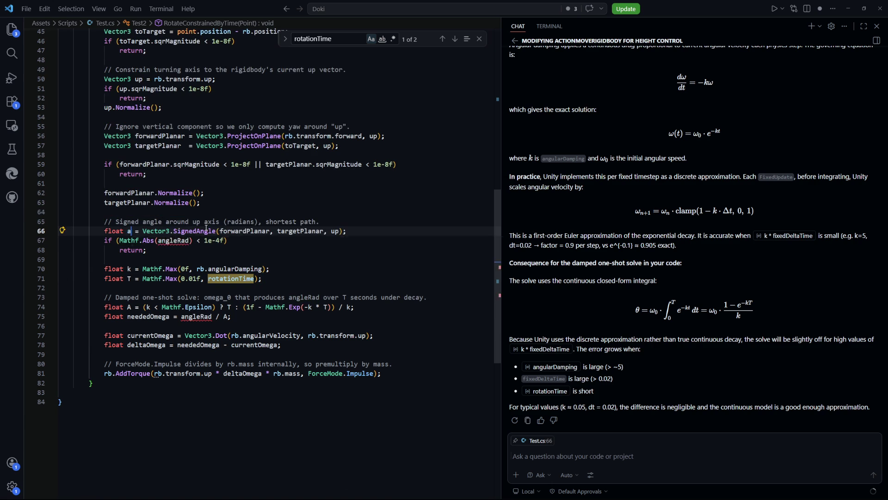
text(Degrees)
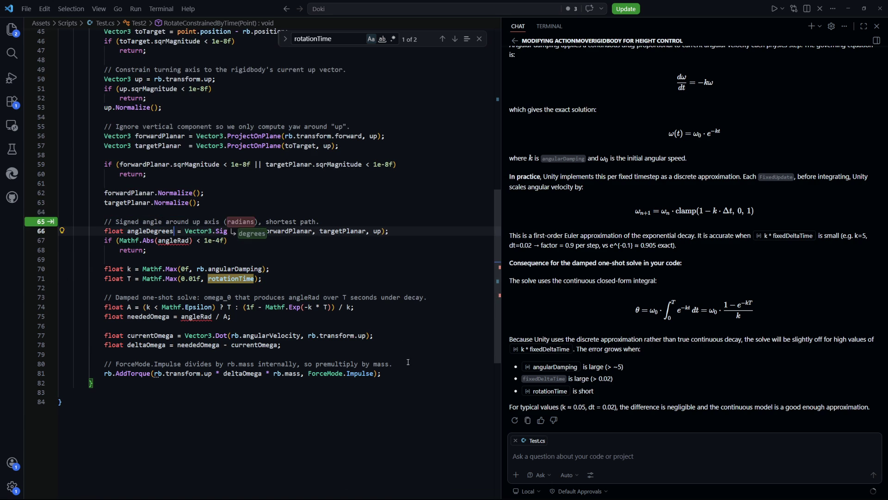
Delete the damped solve on lines 67–80, start a velocity line, then undo to restore the block
mouse_move(408, 361)
mouse_down()
mouse_move(63, 268)
mouse_move(104, 249)
mouse_move(104, 240)
mouse_up()
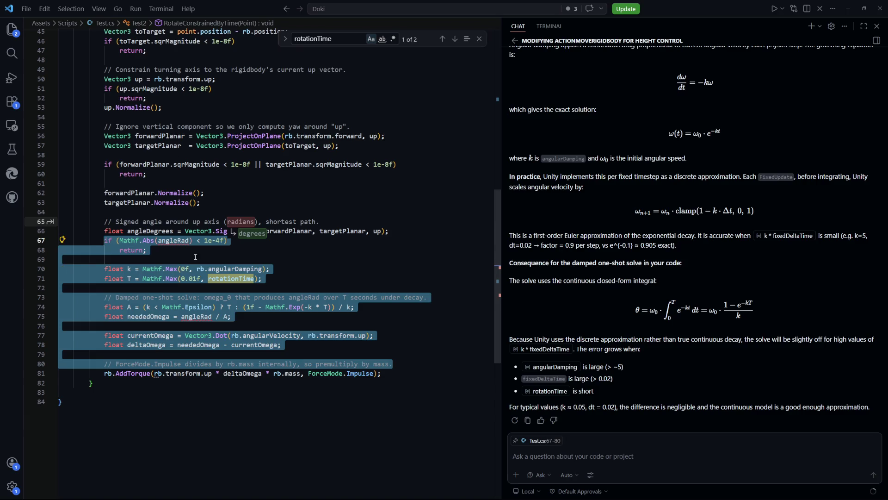
key(Delete)
click(204, 203)
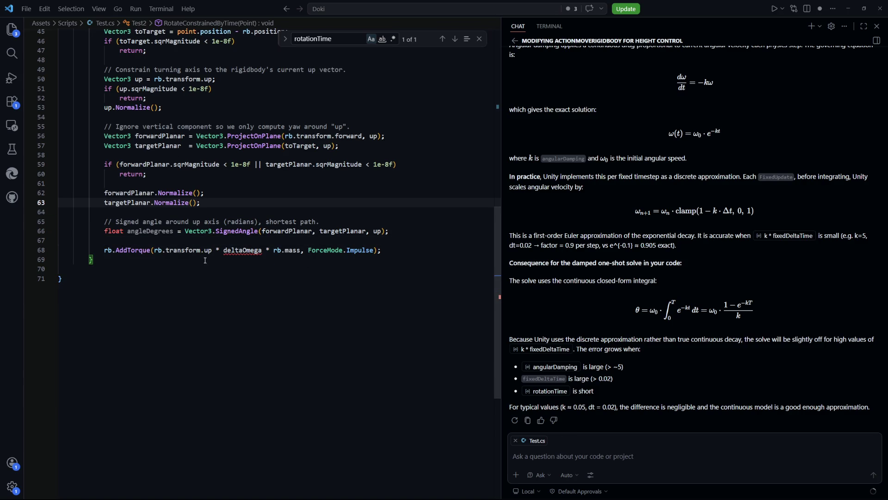
click(396, 236)
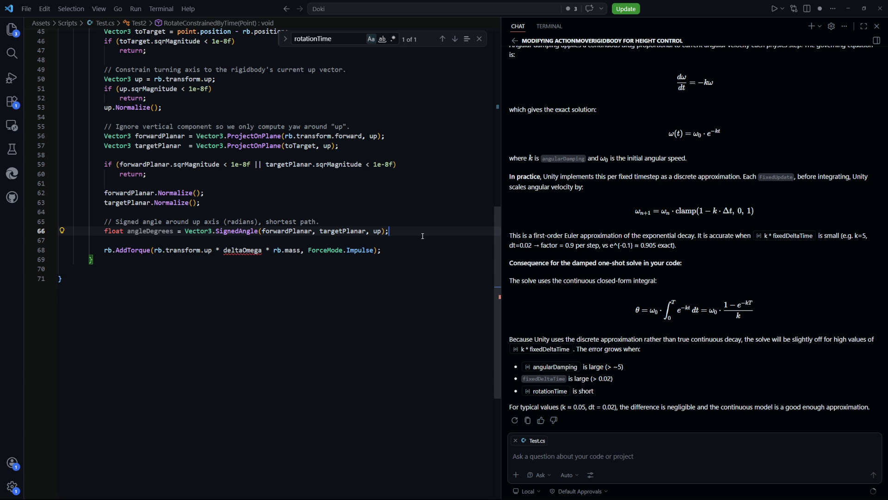
key(Return)
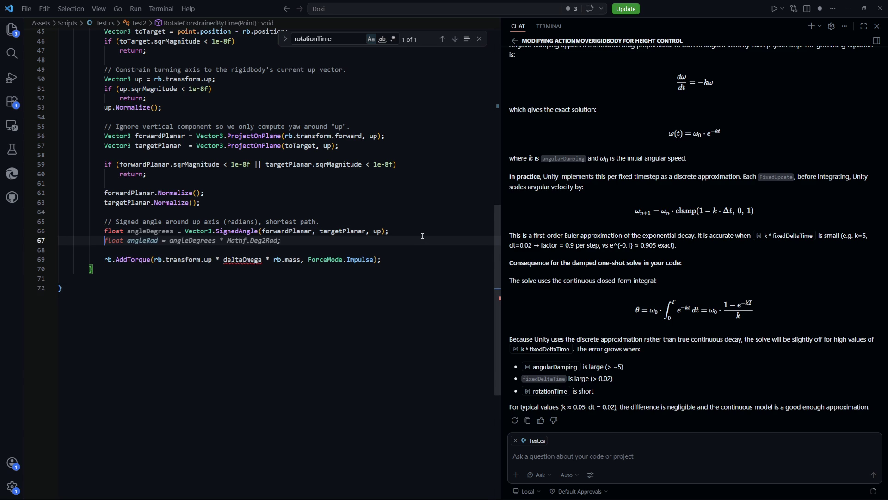
text(float velocity)
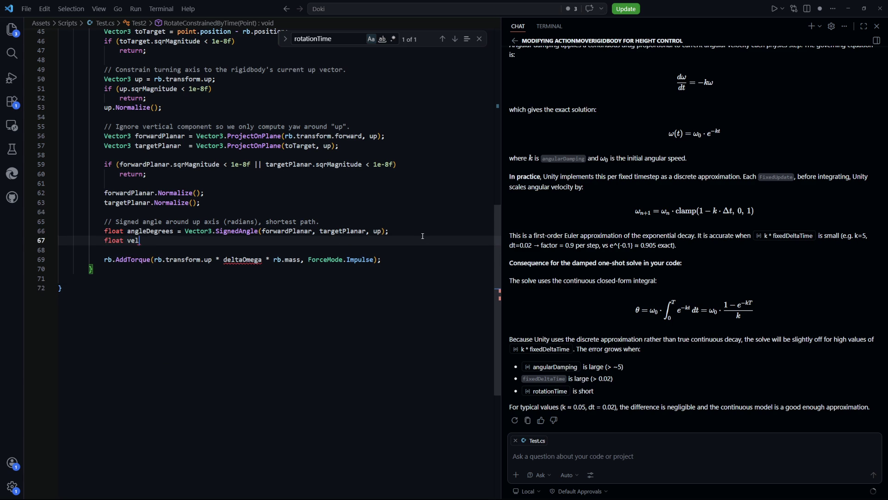
key(BackSpace)
key(BackSpace)
key(BackSpace)
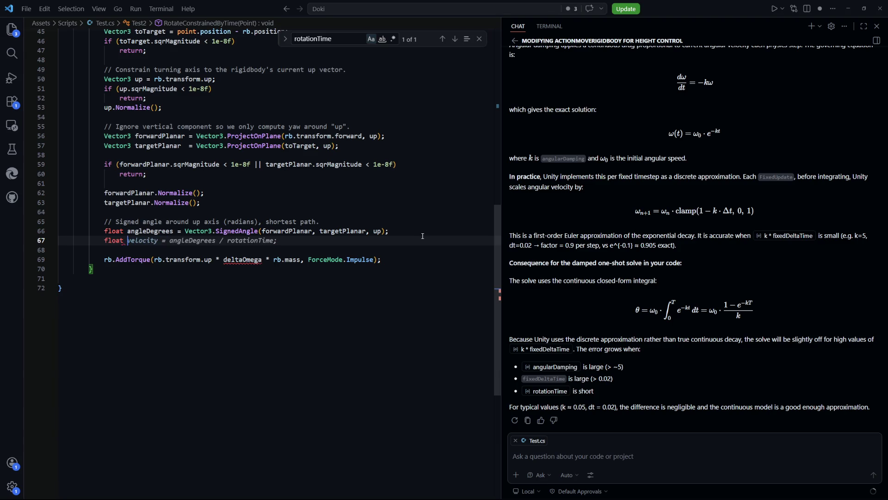
key(ctrl+z)
key(ctrl+z)
key(ctrl+z)
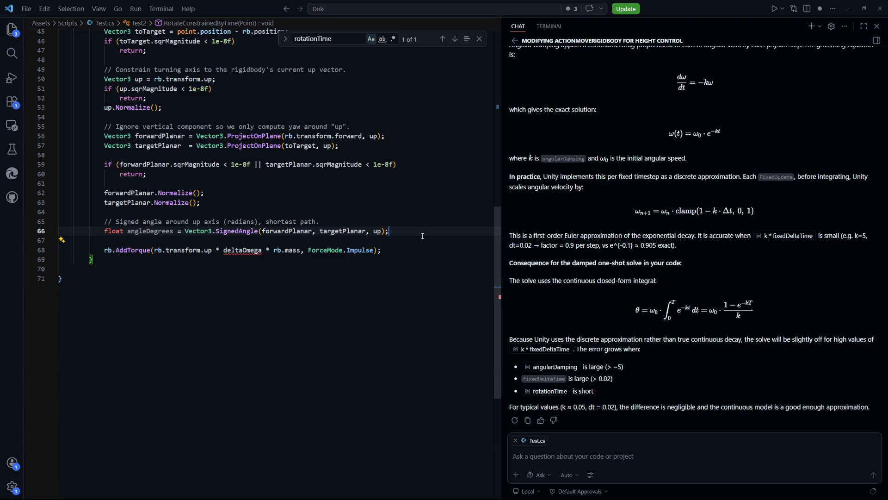
click(173, 259)
scroll(173, 245, down, 1)
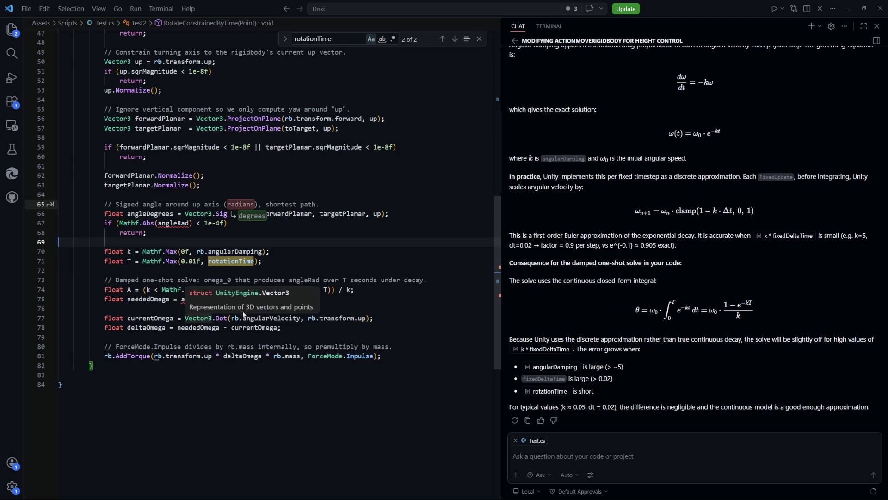
Accept Copilot's suggestion restoring angleRad with * Mathf.Deg2Rad on line 66 and check where it's used
click(287, 262)
scroll(293, 270, up, 3)
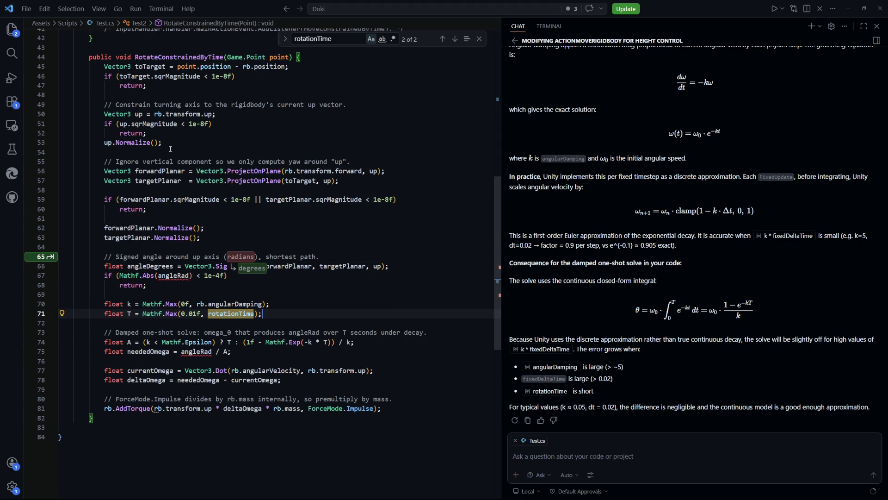
click(345, 219)
scroll(198, 242, down, 1)
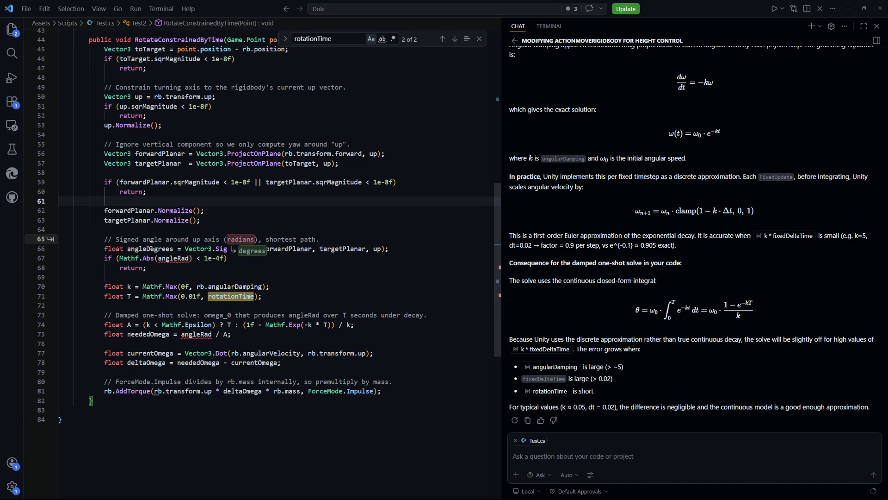
double_click(150, 249)
click(262, 276)
key(Tab)
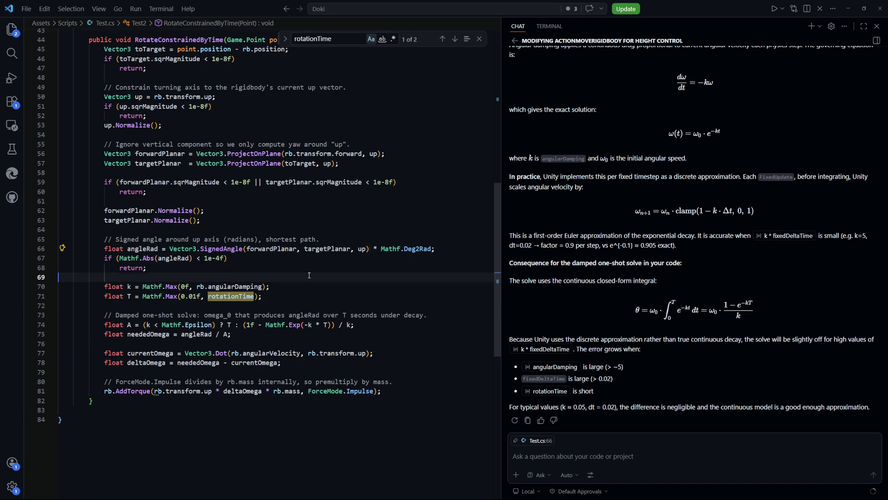
double_click(142, 248)
scroll(232, 287, down, 2)
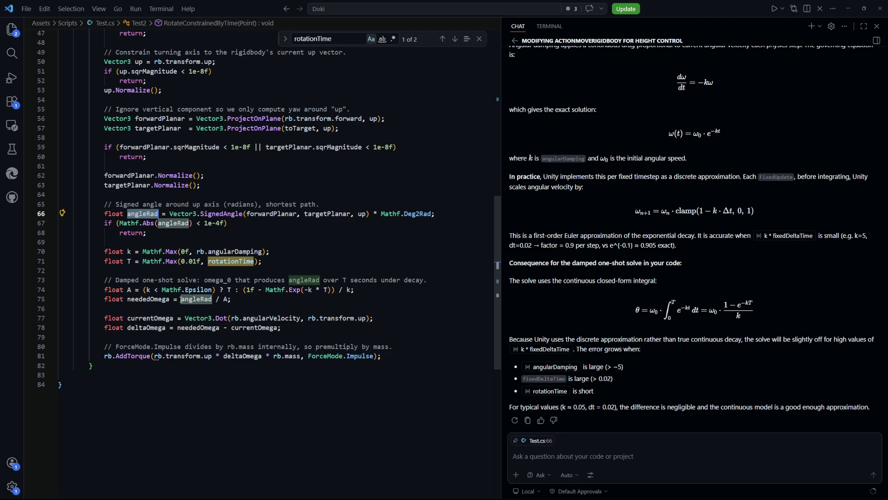
scroll(211, 302, down, 1)
scroll(328, 315, up, 1)
mouse_move(261, 318)
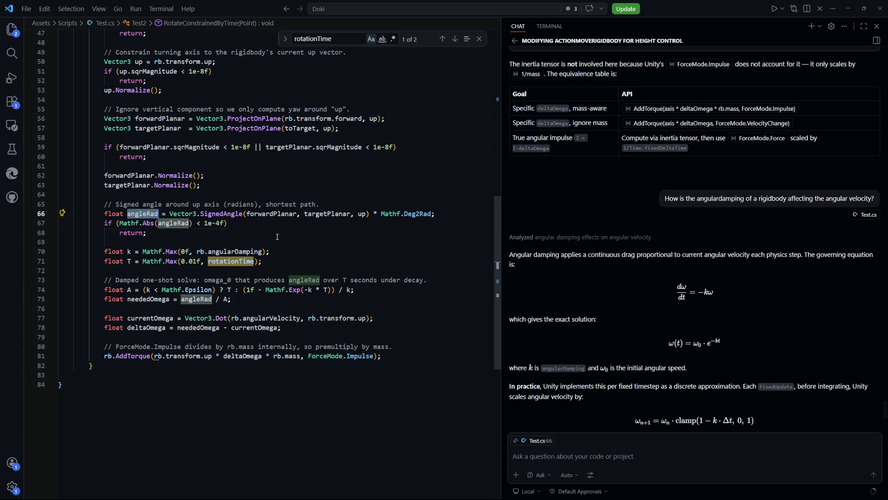
click(244, 232)
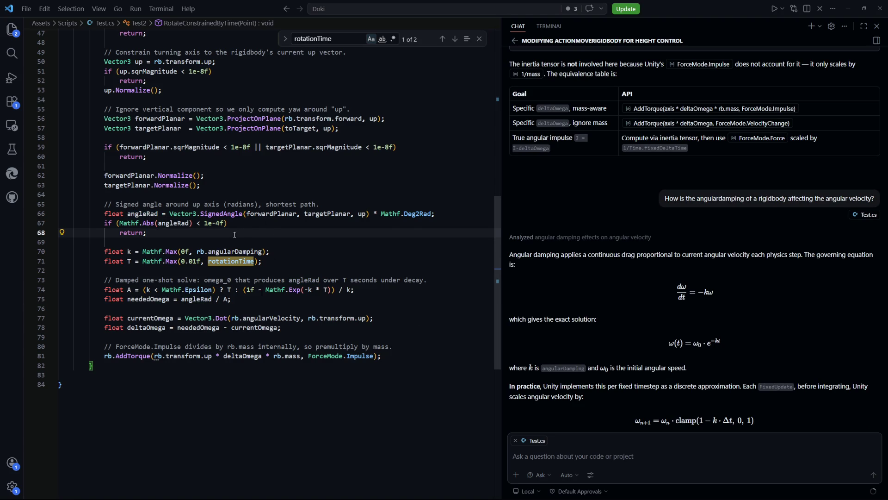
scroll(172, 210, up, 1)
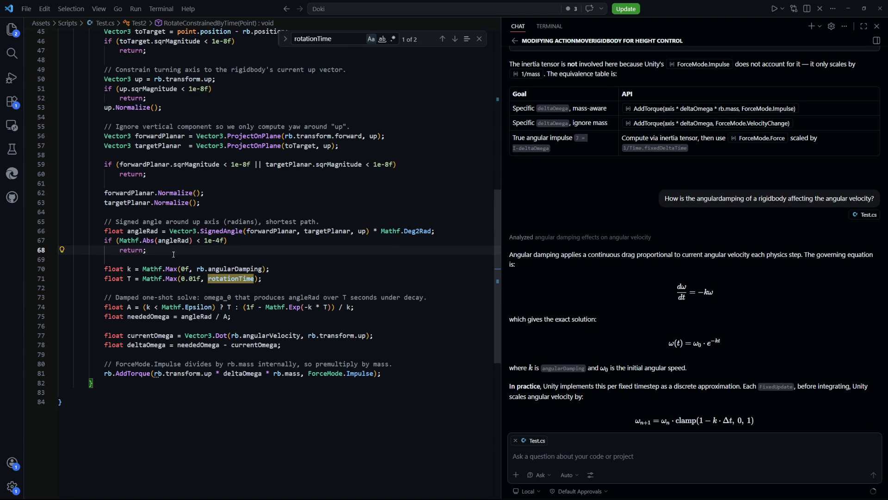
scroll(173, 254, down, 2)
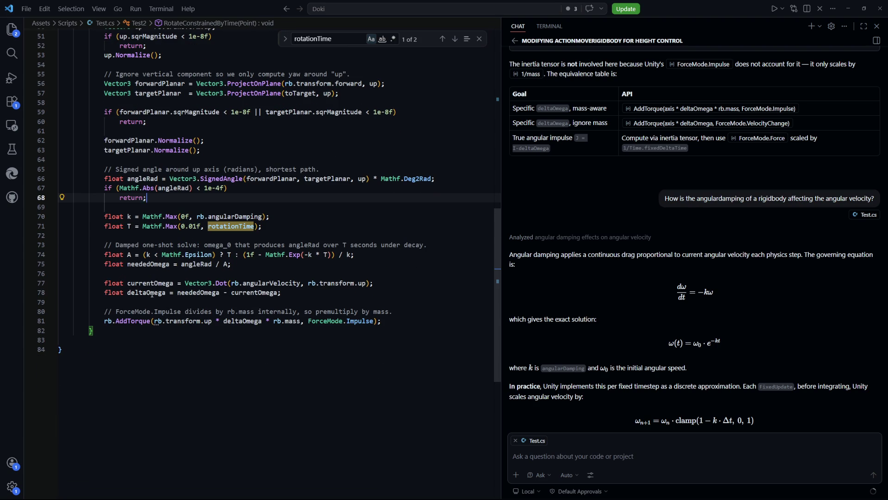
double_click(152, 293)
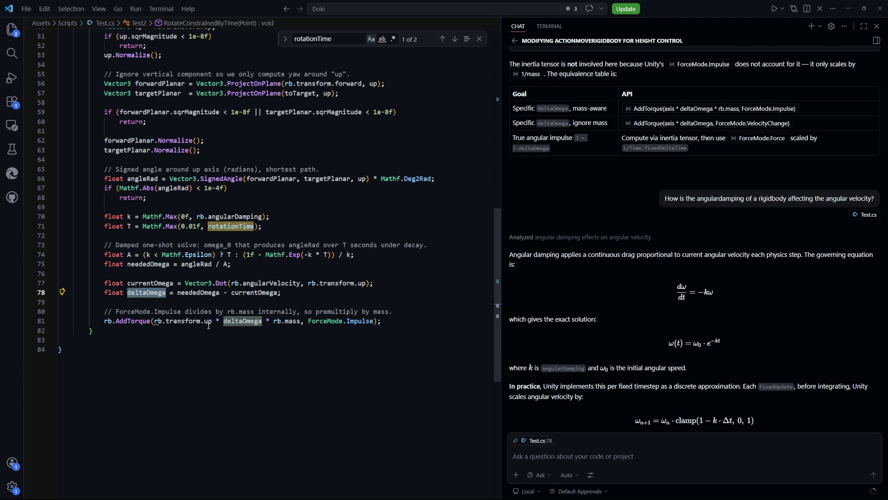
drag(216, 321, 157, 321)
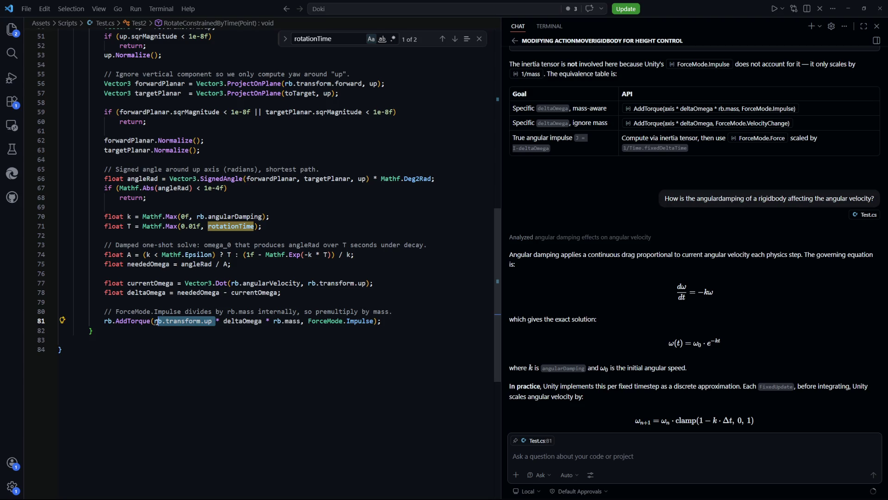
click(299, 341)
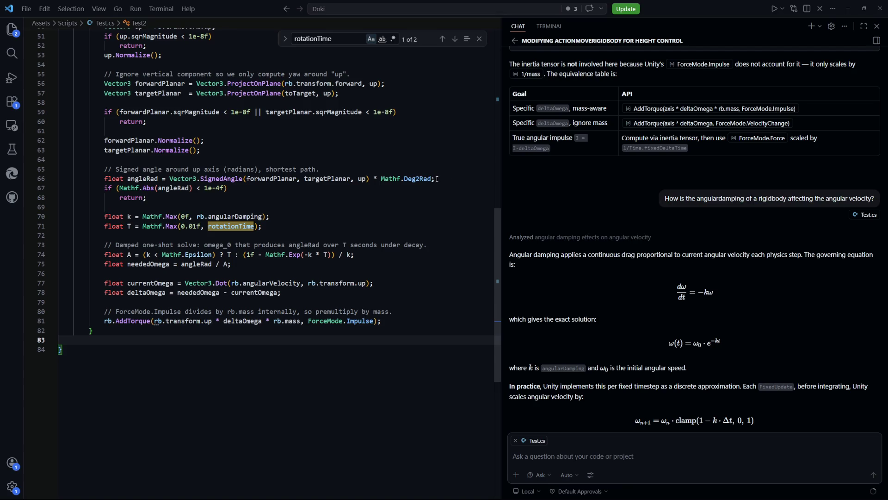
Copy the angleRad line, wrap the damped torque solve in /* */, and paste the line below
drag(441, 181, 103, 179)
key(ctrl+c)
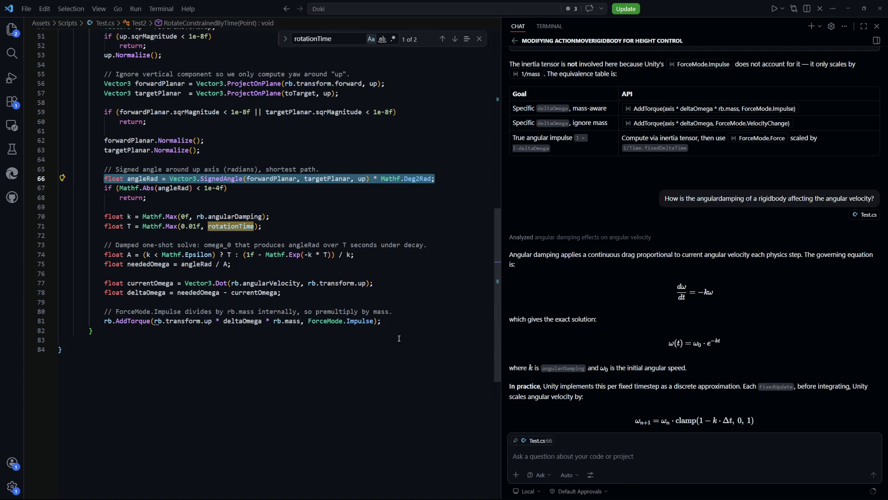
shift+click(398, 323)
key(shift+alt+a)
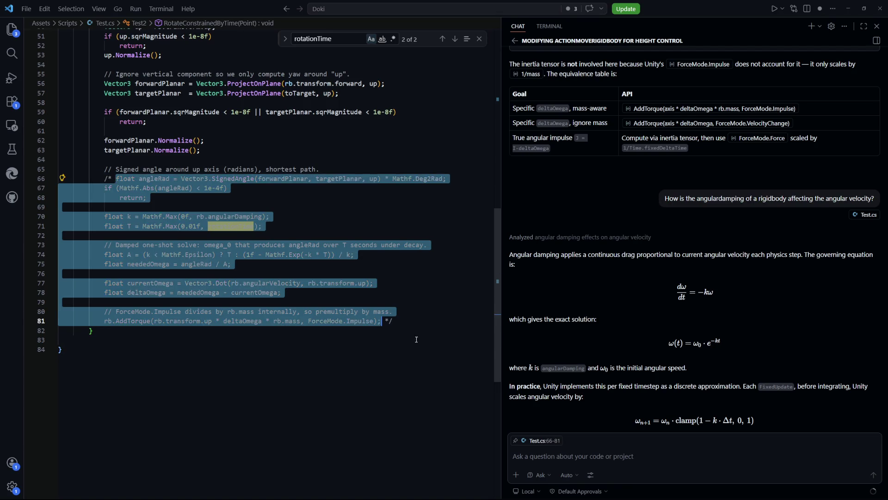
click(425, 323)
key(Return)
key(Return)
key(Return)
key(ctrl+v)
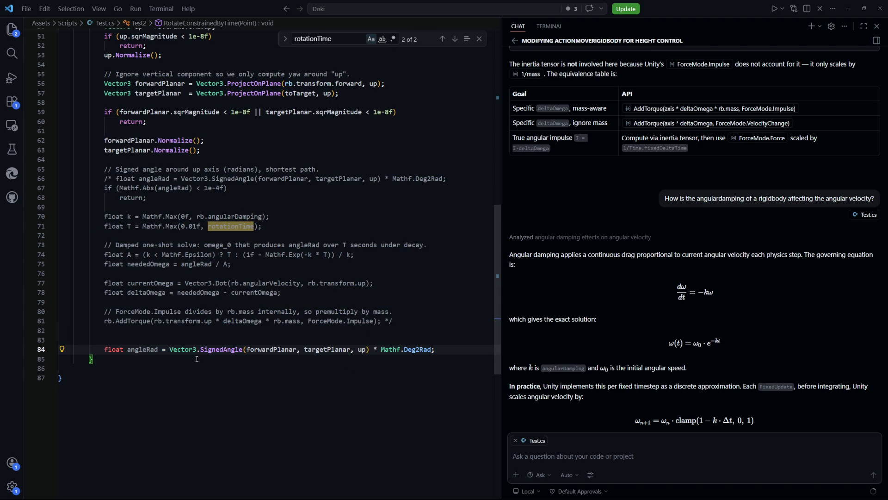
Turn the pasted line into angleDegrees without the Deg2Rad conversion
click(158, 349)
key(BackSpace)
key(BackSpace)
key(BackSpace)
text(Degr)
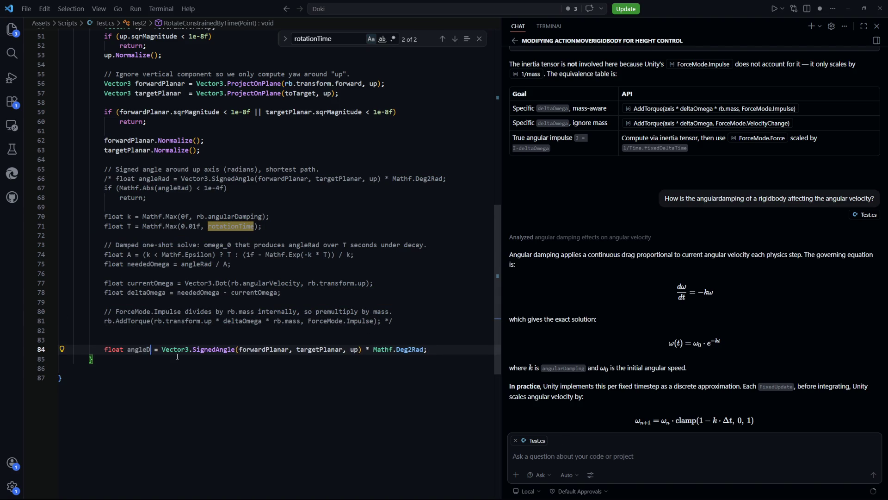
text(ees)
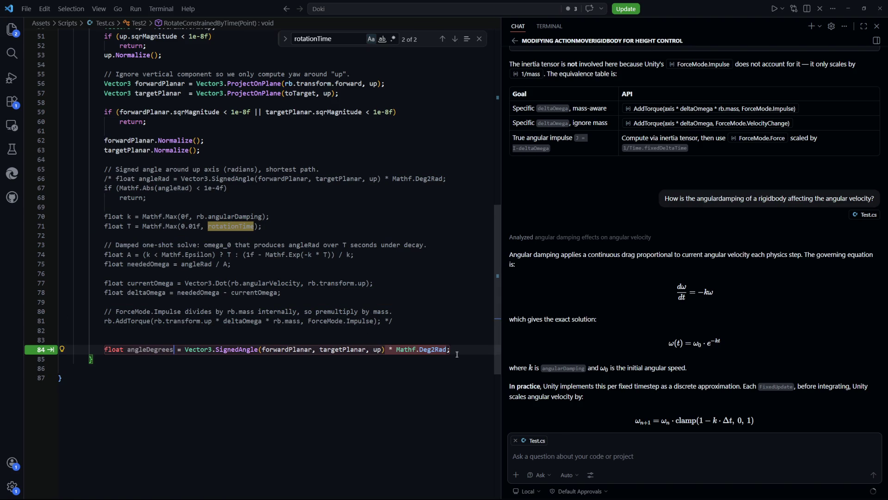
key(Tab)
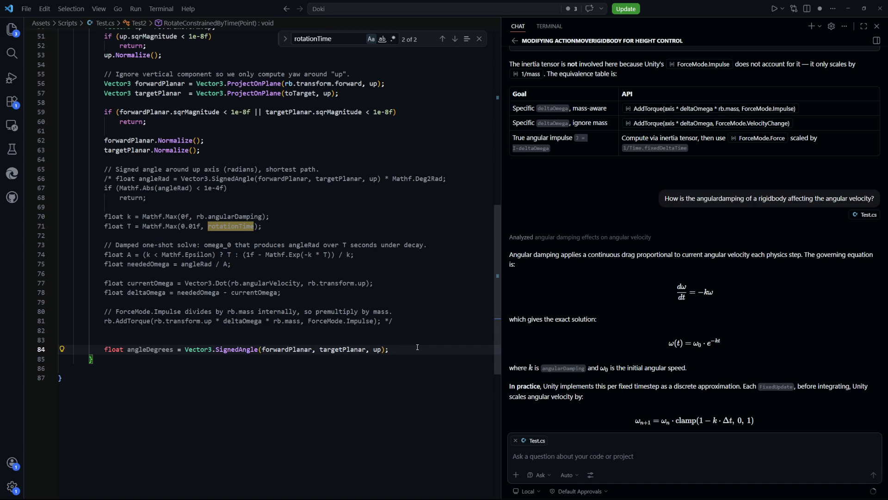
Add degreesPerSecond = angleDegrees / rotationTime and assign rb.angularVelocity from it via Copilot suggestions
key(Return)
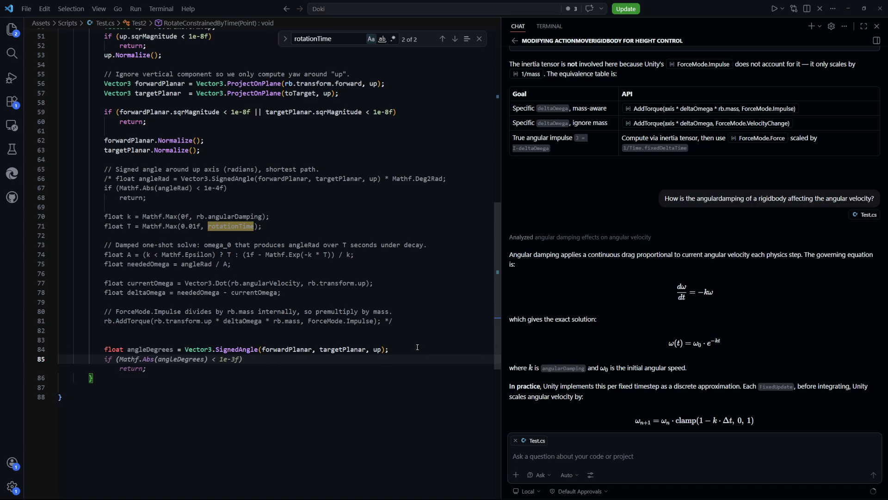
text(float )
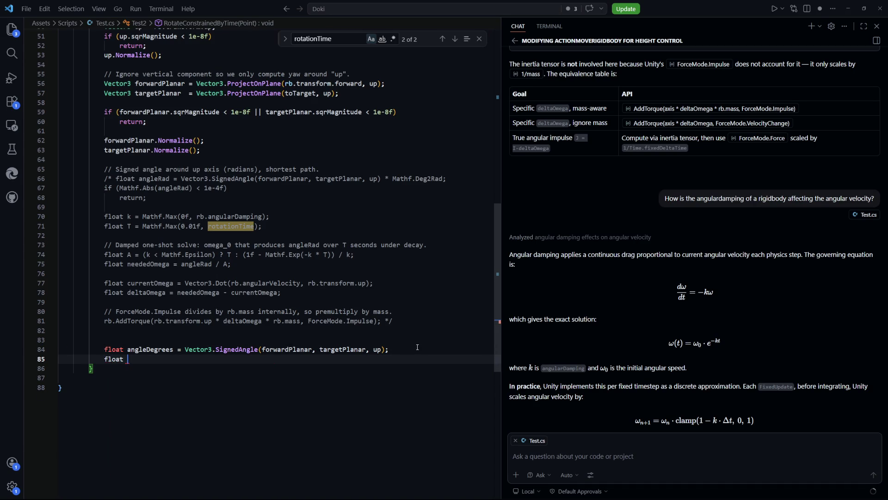
text(degrees)
text(PerSecond =)
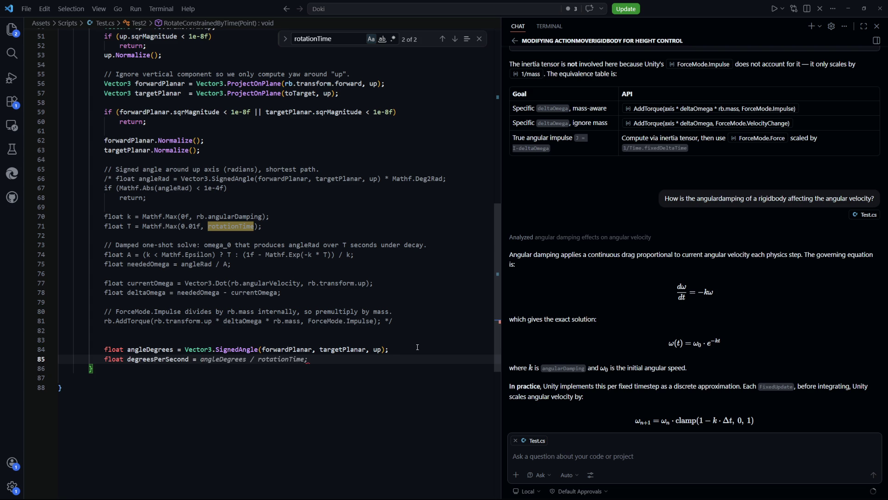
key(Tab)
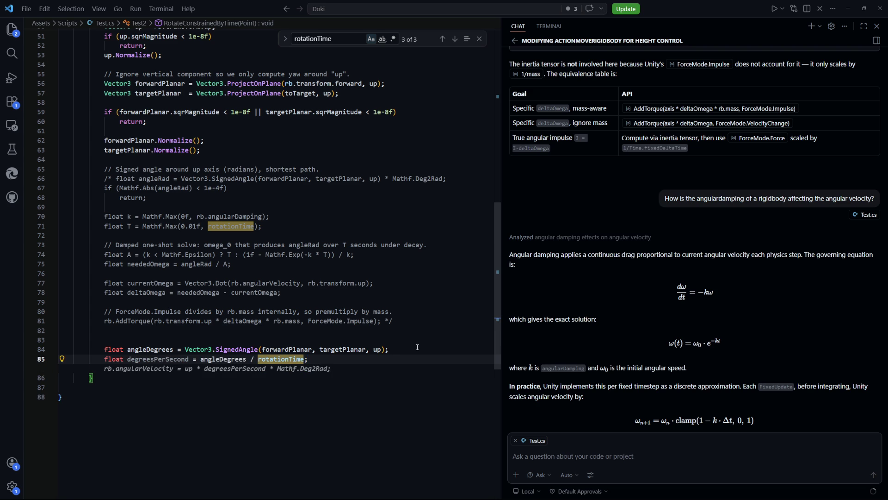
key(Tab)
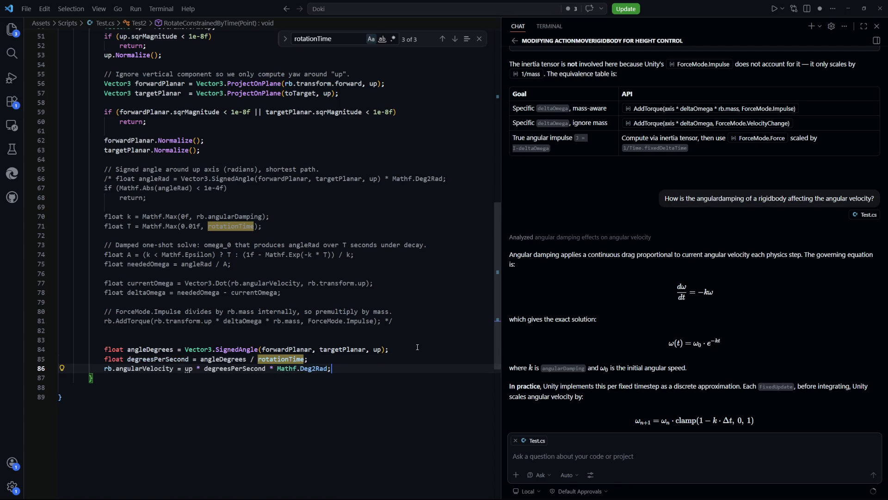
Review the three new rotation lines below the commented block
scroll(188, 328, down, 1)
mouse_move(187, 334)
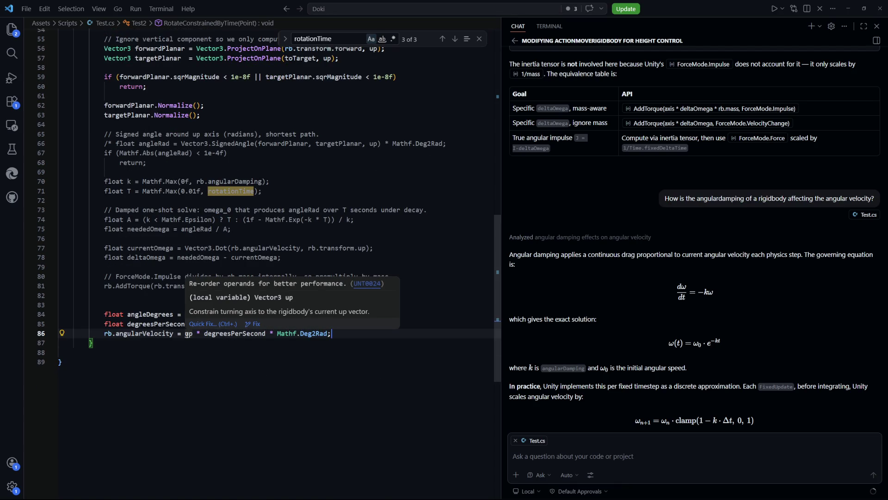
scroll(187, 334, up, 5)
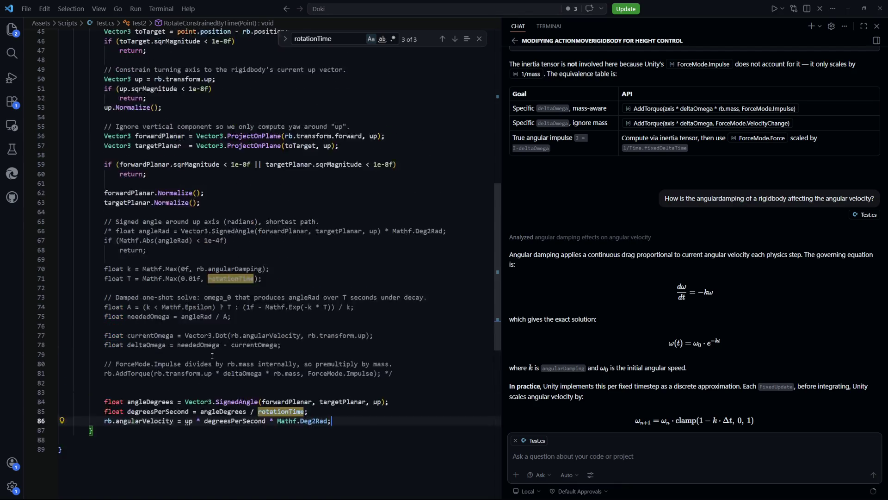
scroll(211, 355, down, 5)
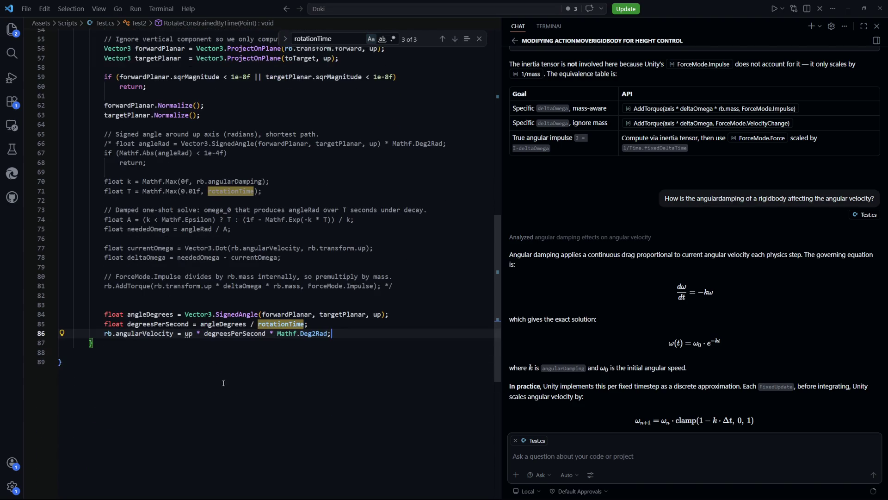
click(320, 336)
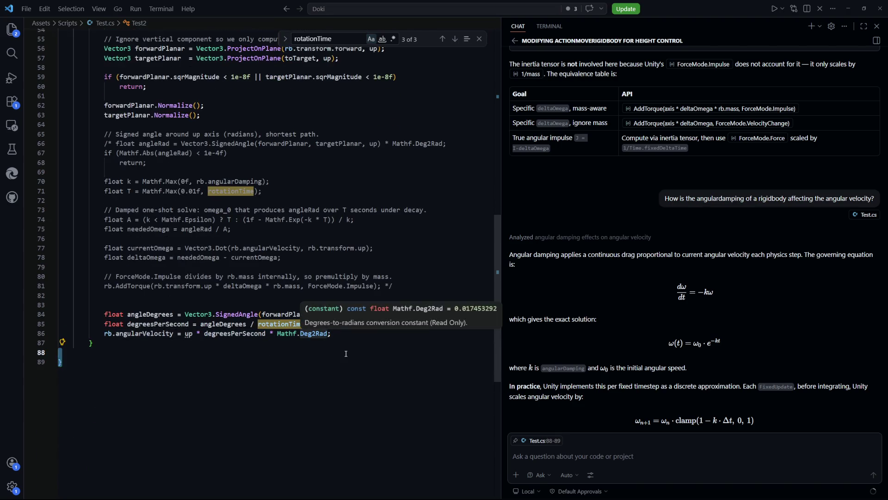
click(324, 355)
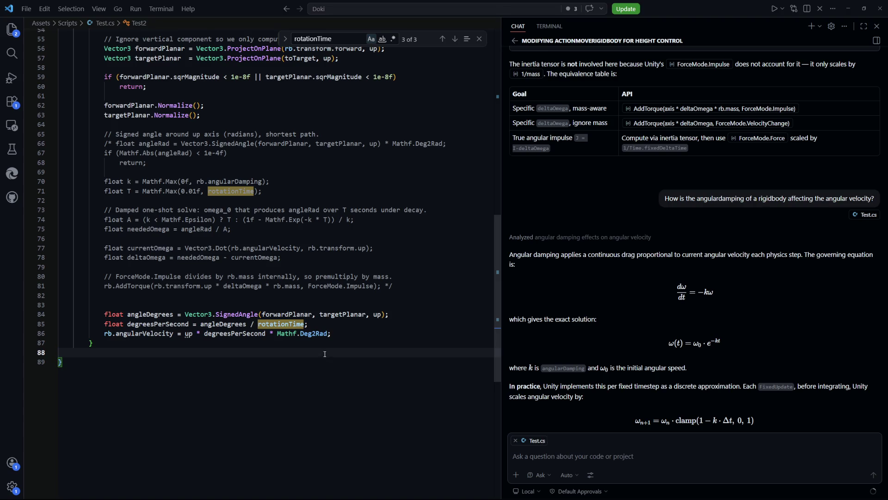
key(Down)
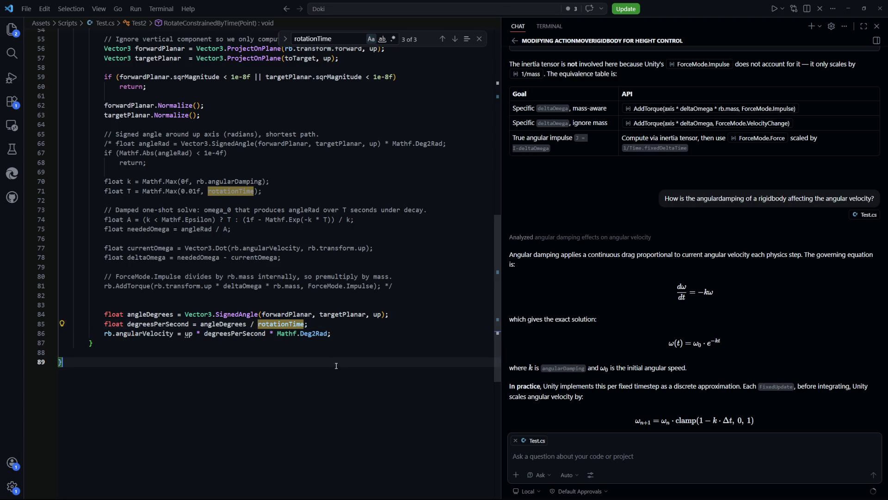
mouse_move(162, 336)
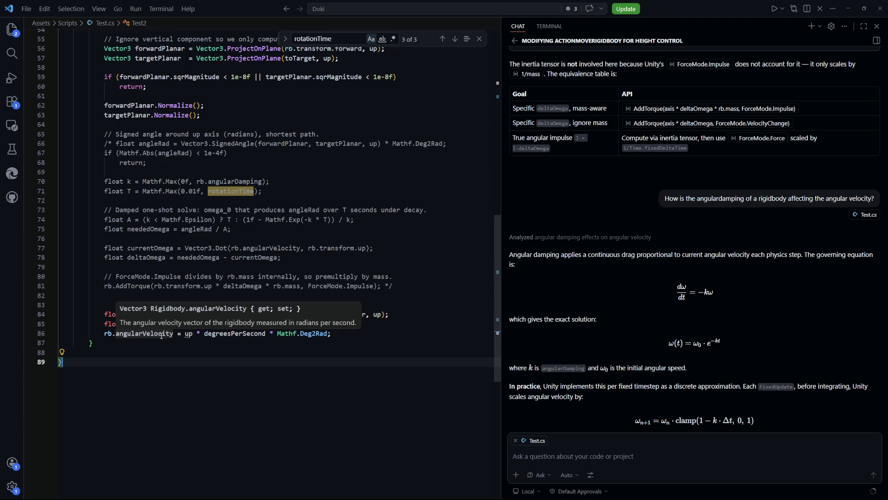
mouse_move(331, 334)
mouse_down()
mouse_move(60, 337)
mouse_move(104, 314)
mouse_up()
Start an rb.AddTorque call below the assignment, discard it, and save Test.cs
click(343, 333)
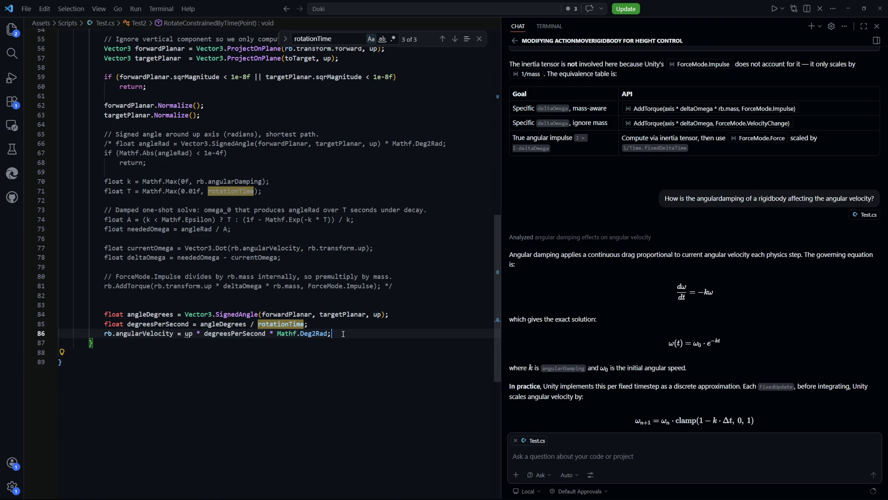
key(Return)
key(Return)
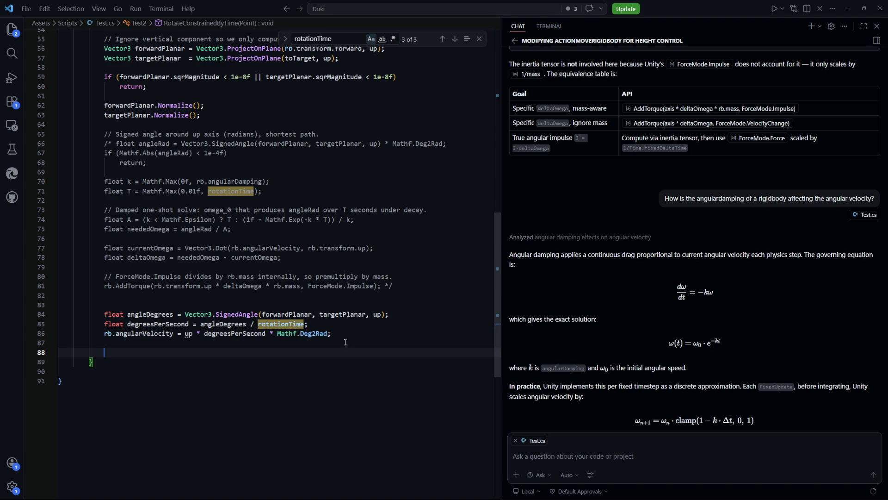
text(rb.Add)
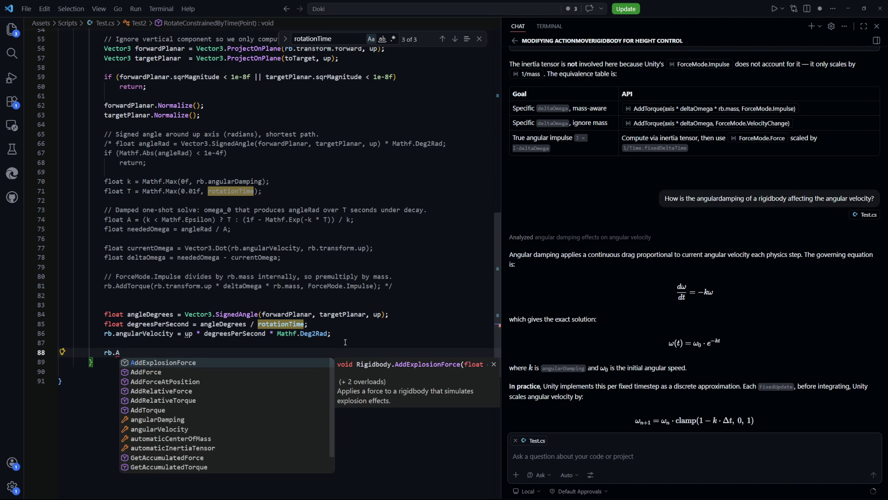
key(Down)
key(Down)
key(Down)
key(Down)
key(Down)
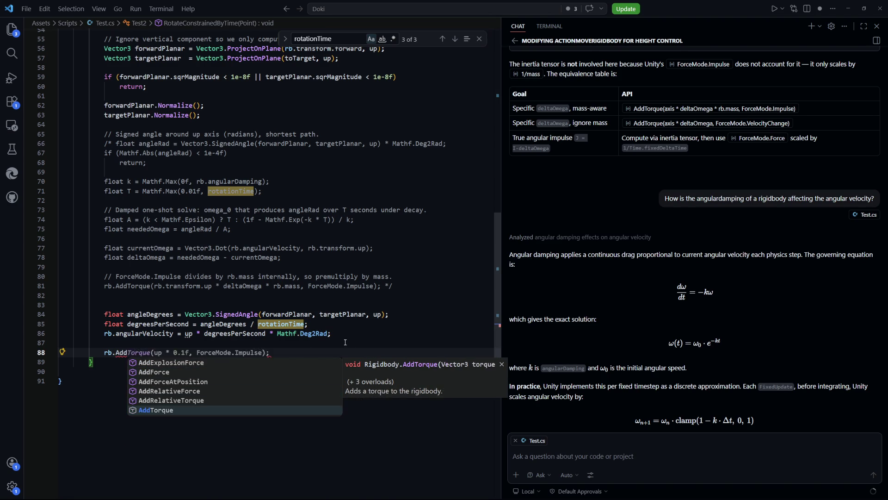
key(Down)
key(Up)
key(Return)
text(a)
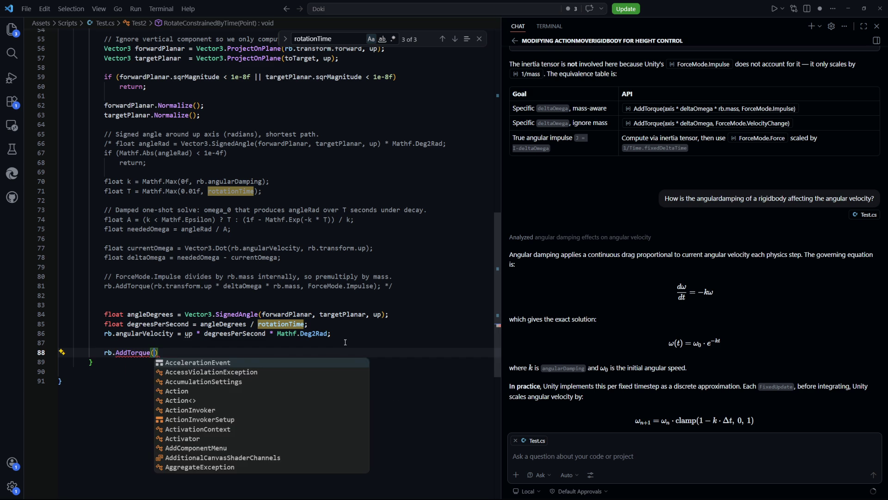
key(Escape)
key(Escape)
key(Escape)
text(ngu)
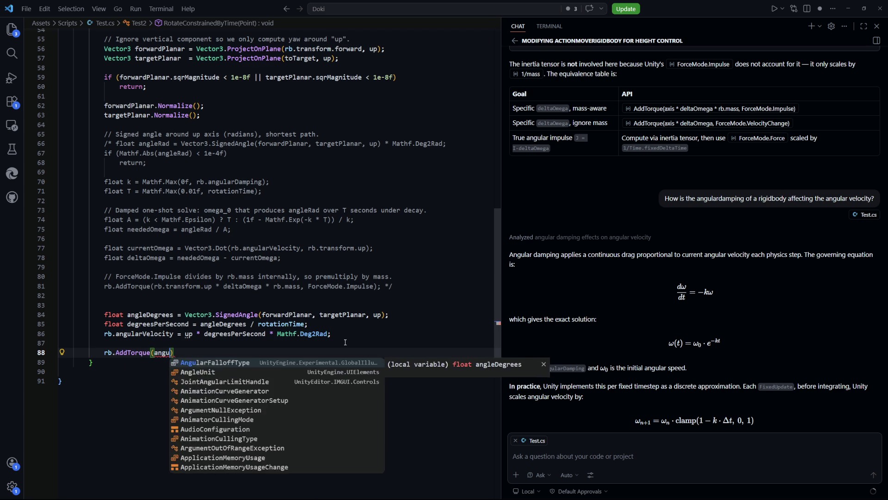
key(Escape)
key(ctrl+BackSpace)
key(ctrl+BackSpace)
key(ctrl+BackSpace)
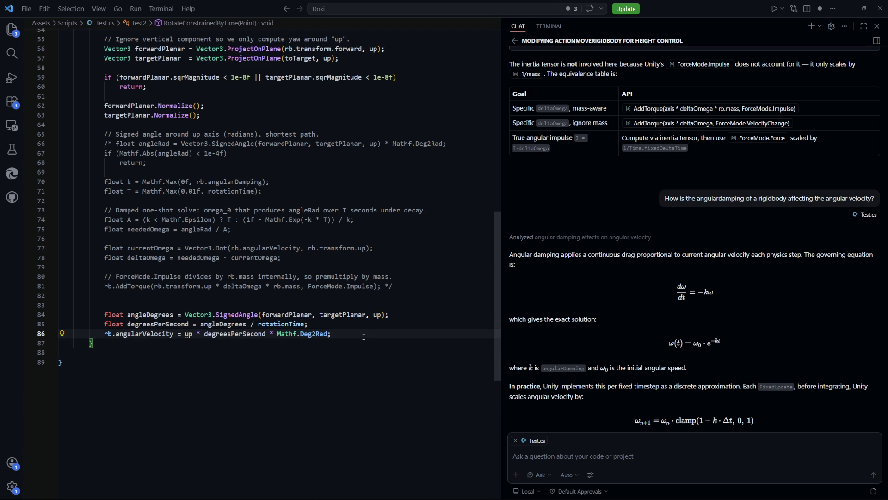
key(ctrl+s)
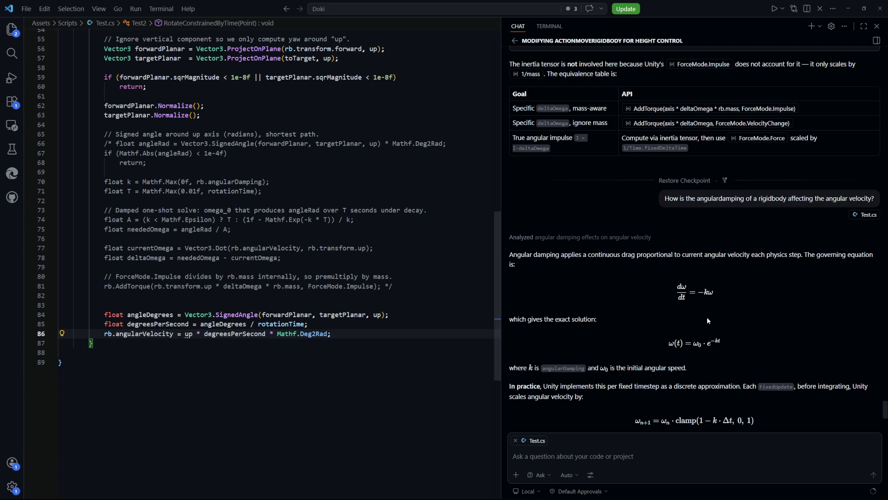
scroll(645, 341, up, 2)
scroll(645, 340, up, 6)
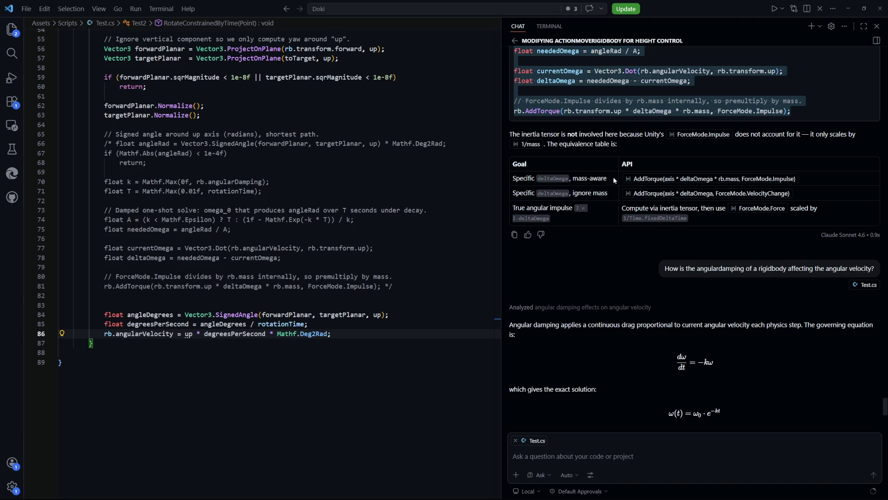
scroll(615, 180, up, 7)
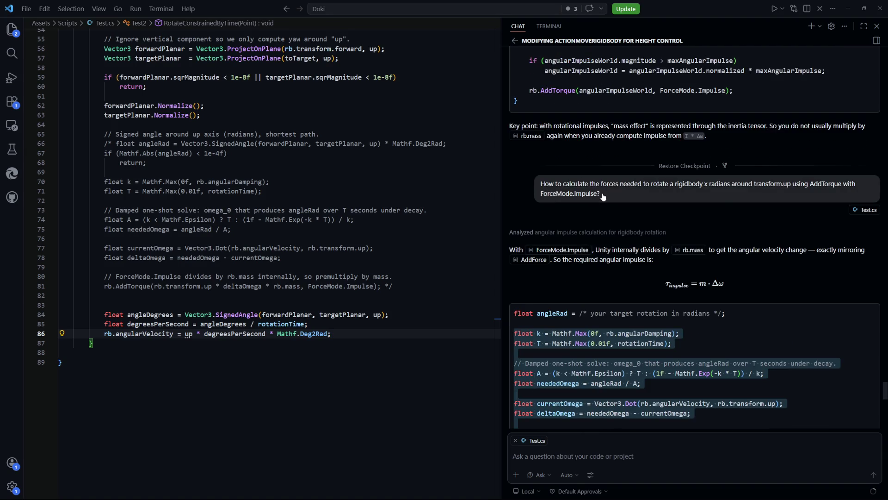
scroll(603, 197, down, 10)
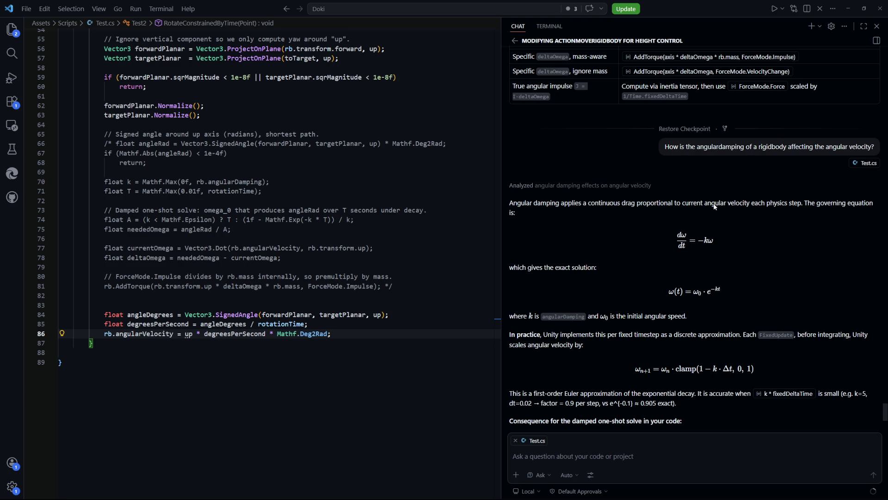
scroll(671, 224, down, 1)
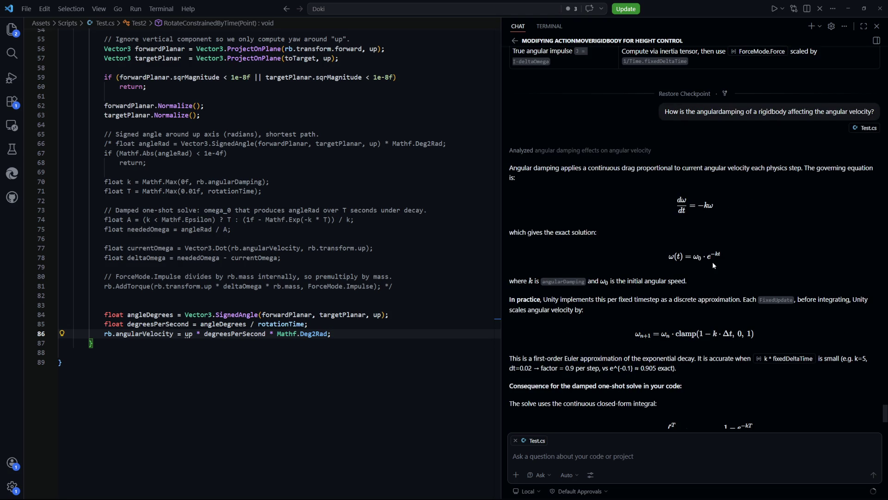
scroll(713, 266, down, 2)
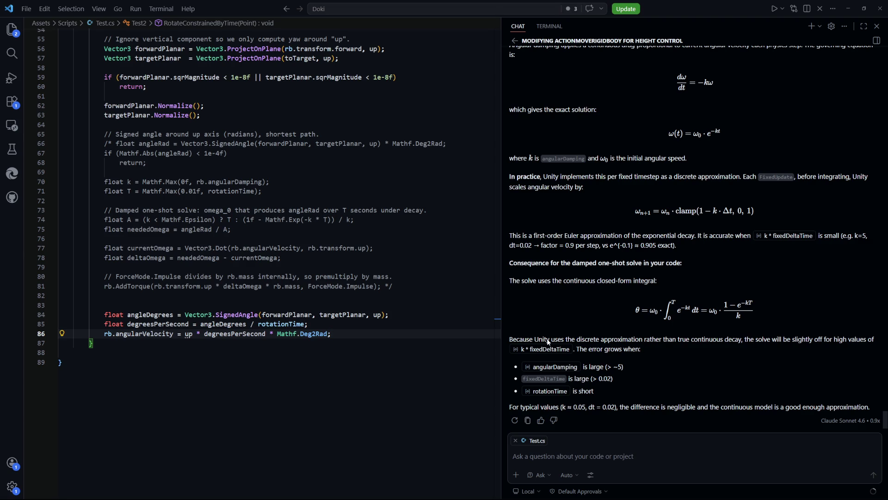
Put the caret after the method's closing brace and switch to Unity so Test.cs recompiles
click(387, 344)
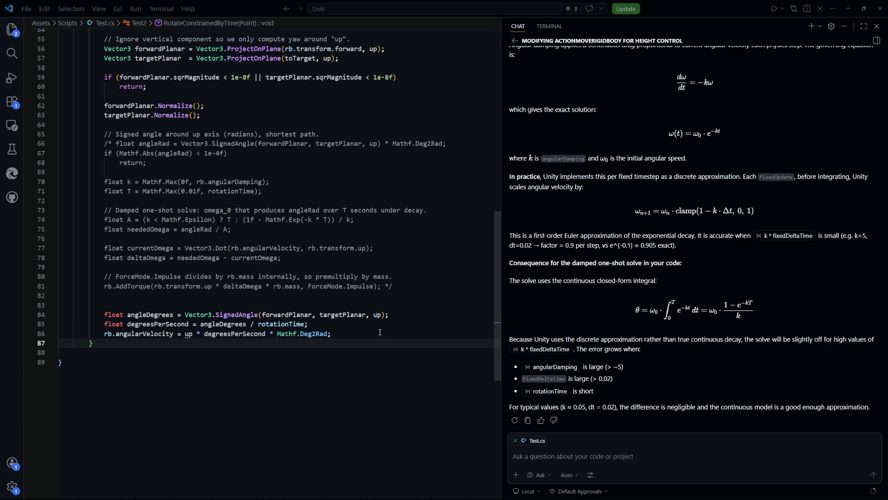
key(alt+Tab)
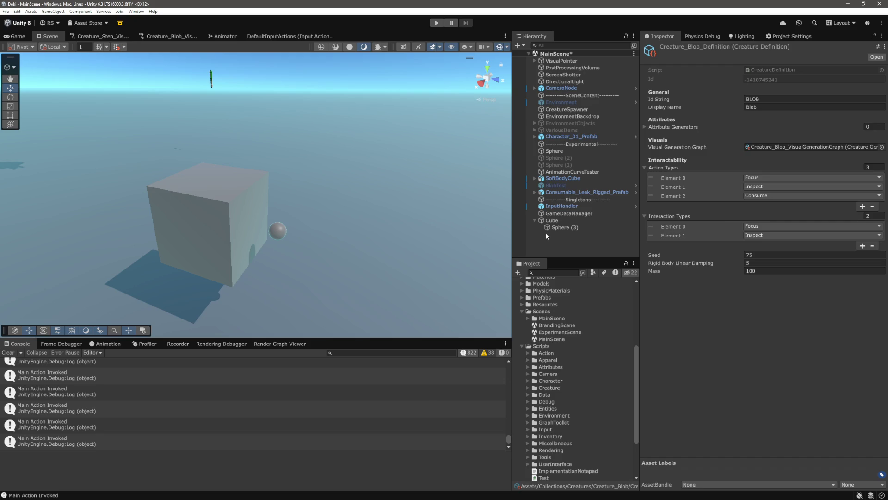
Deactivate the Cube object and save the scene
click(551, 220)
click(664, 50)
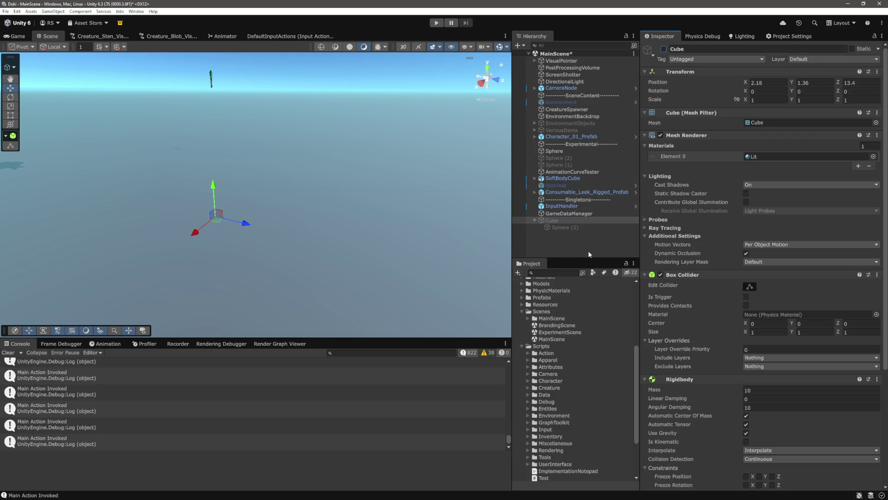
click(584, 248)
key(ctrl+s)
Check the CreatureSpawner settings, enter Play mode, and walk the character toward the spawned blob
click(573, 109)
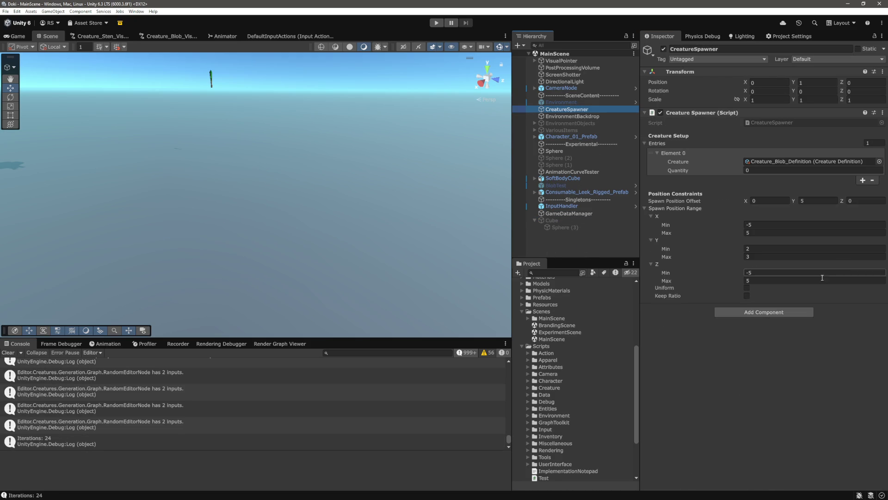
key(ctrl+p)
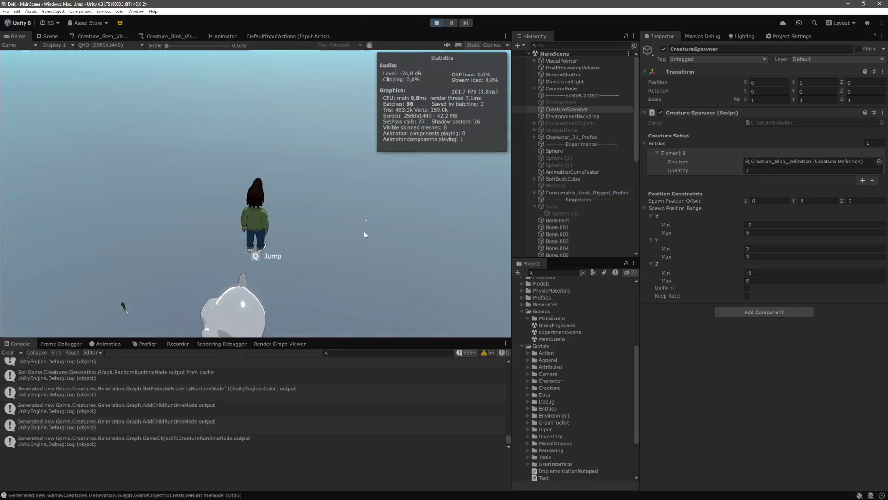
key(w)
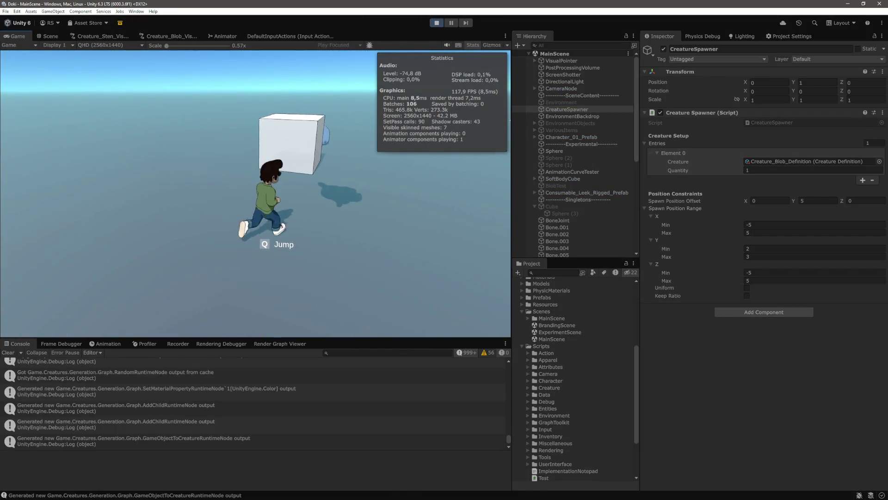
key(w)
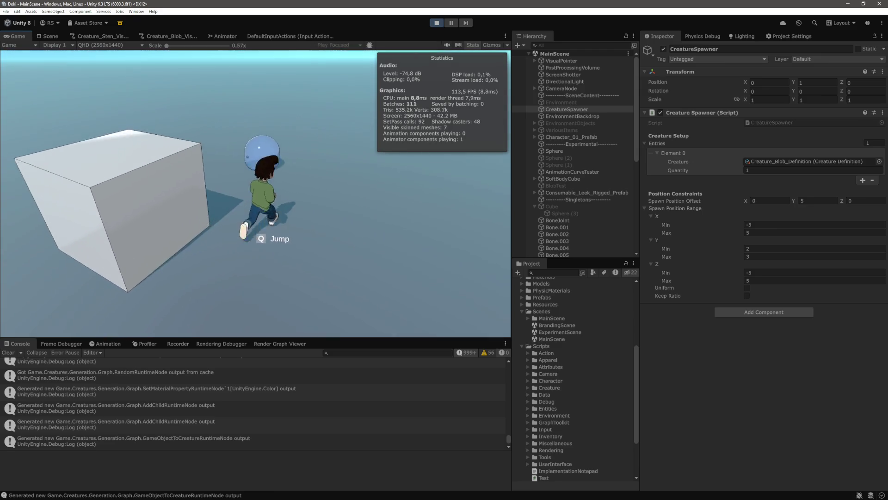
scroll(560, 201, down, 15)
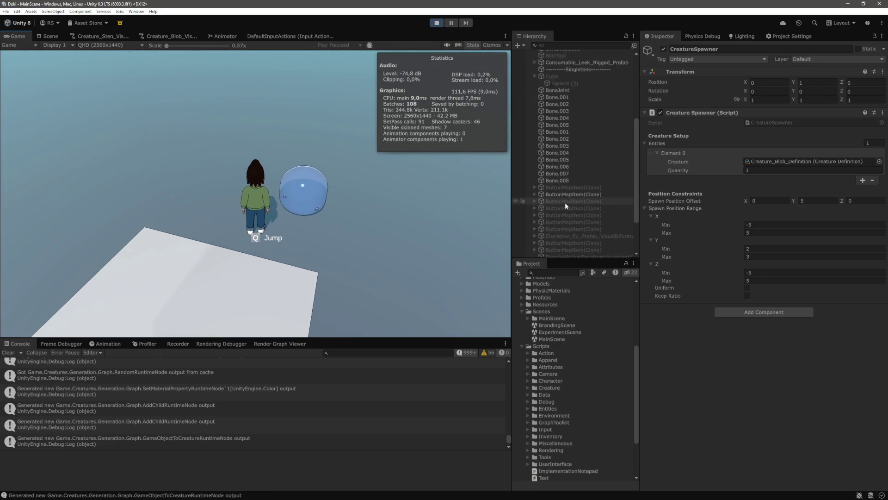
Select the spawned blob and set its Rigidbody Angular Damping to 1
click(568, 225)
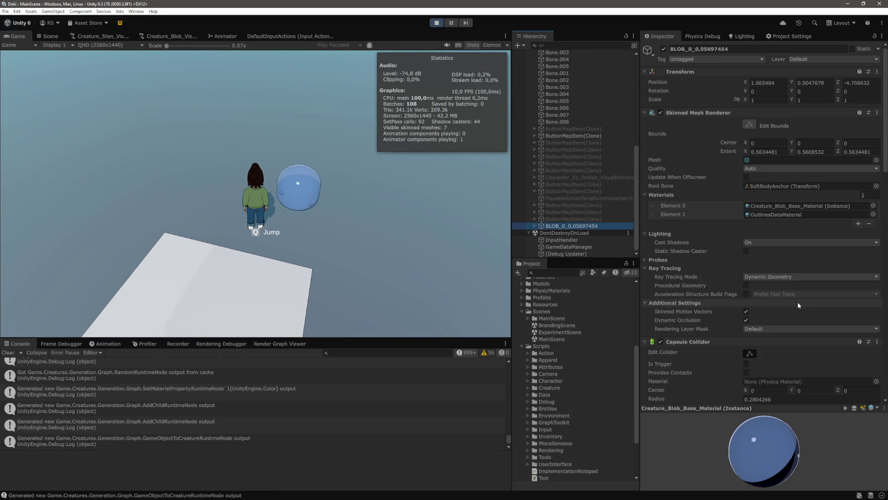
scroll(787, 299, down, 8)
scroll(796, 299, down, 2)
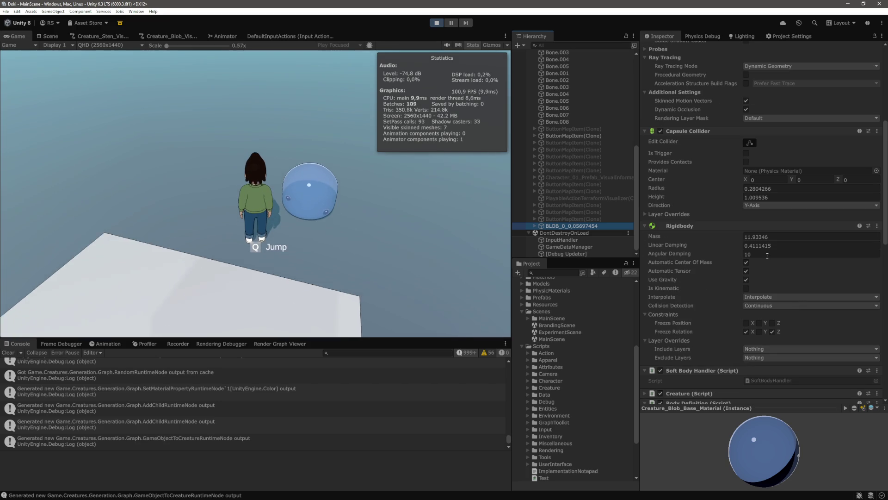
click(793, 255)
text(1)
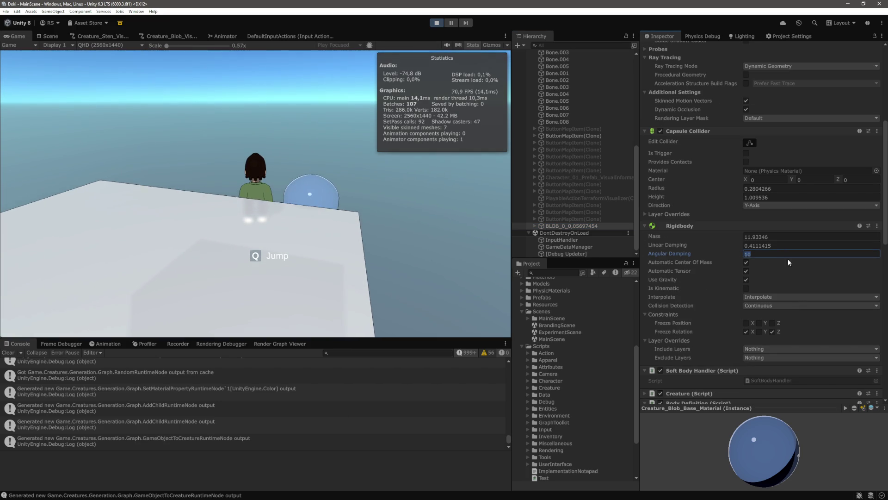
Spawn four sphere targets to test the blob's turning, then pause and return to VS Code
click(469, 215)
key(w)
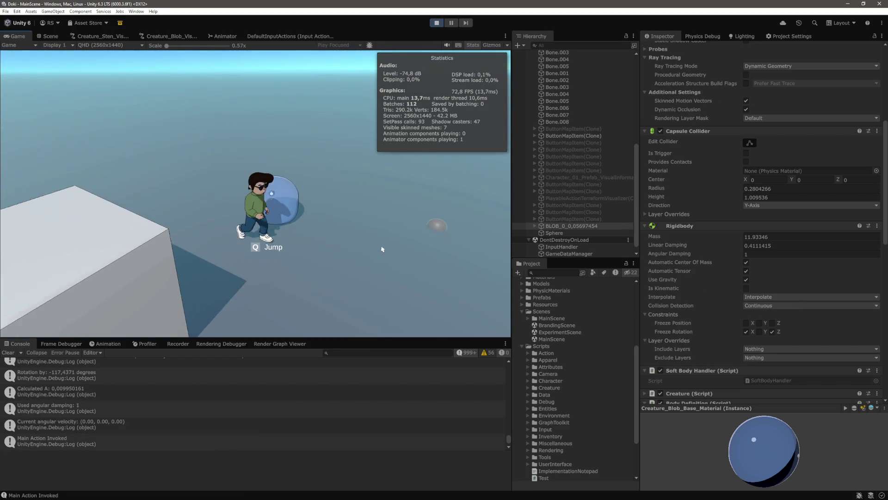
click(222, 232)
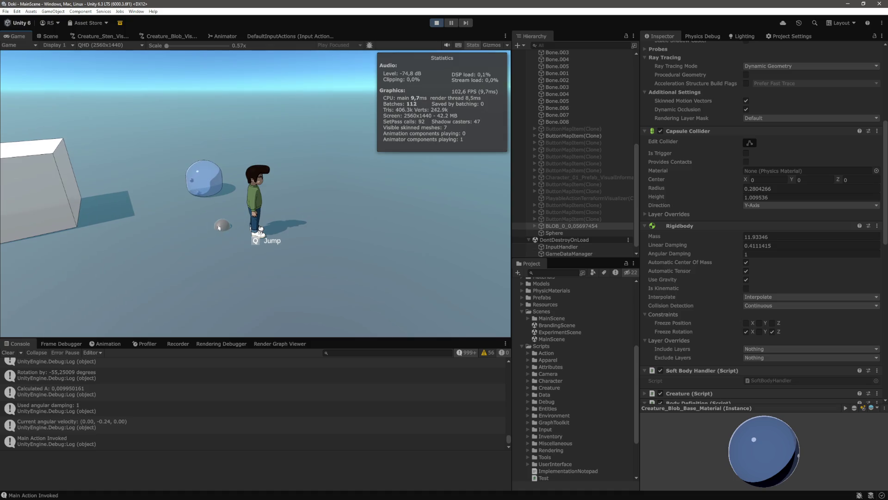
click(199, 219)
click(172, 204)
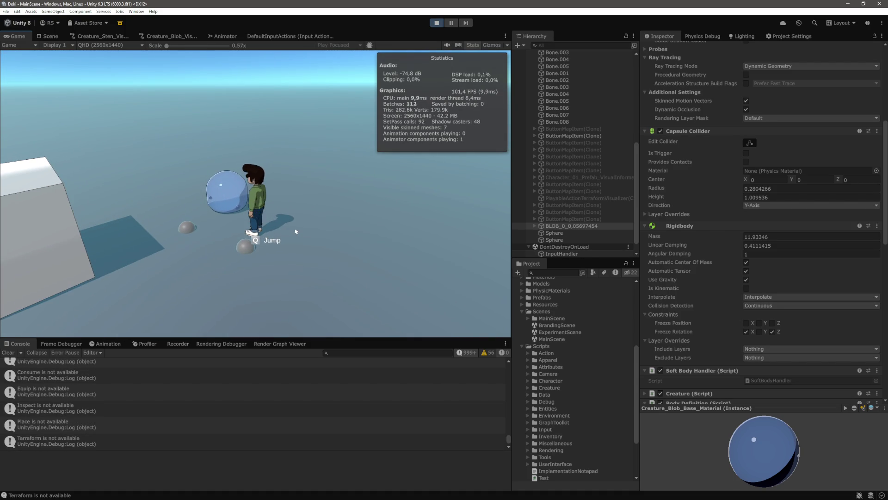
key(ctrl+shift+p)
key(ctrl+1)
key(alt+Tab)
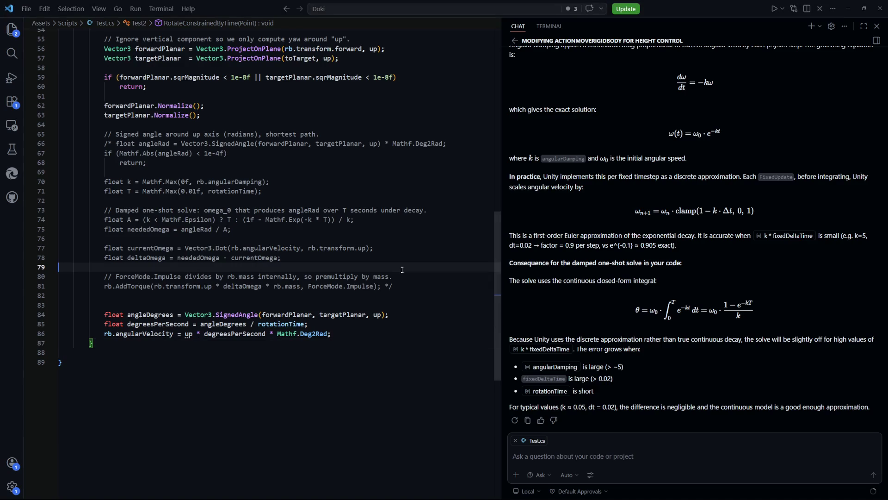
Open ActionMoveRigidbody.cs and scroll RotateConstrainedByTime, selecting the torque-applying line 102
key(ctrl+p)
key(Return)
scroll(417, 271, down, 20)
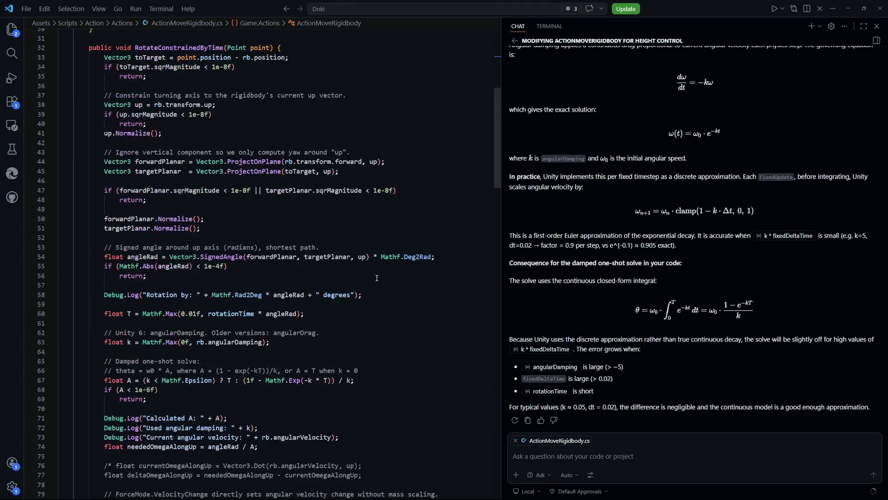
scroll(377, 275, down, 3)
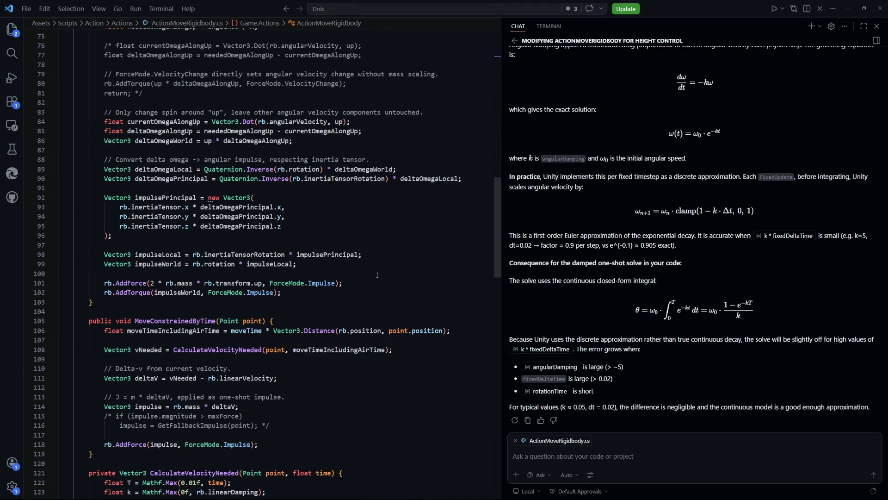
drag(308, 292, 124, 292)
click(155, 305)
Add line 102 as chat context, highlight angularDamping on line 63, then show Unity's Game view
scroll(266, 326, up, 2)
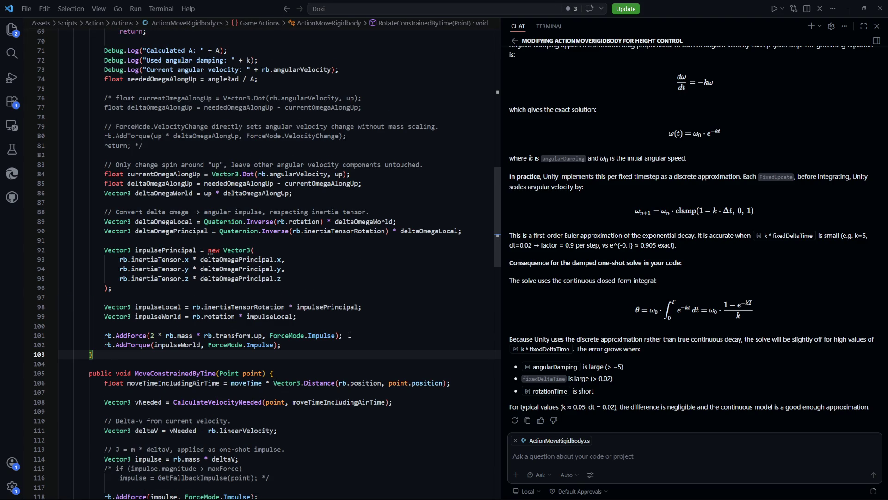
mouse_move(327, 347)
mouse_down()
mouse_move(287, 335)
mouse_move(274, 345)
mouse_up()
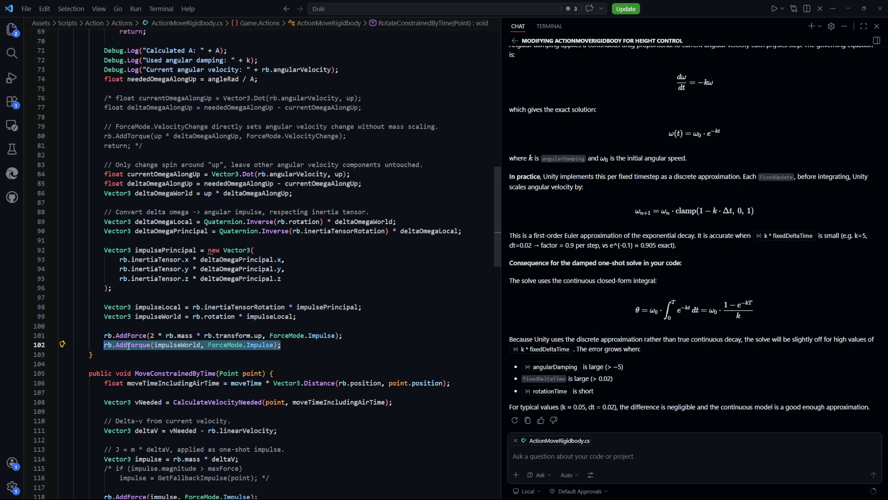
scroll(259, 342, up, 9)
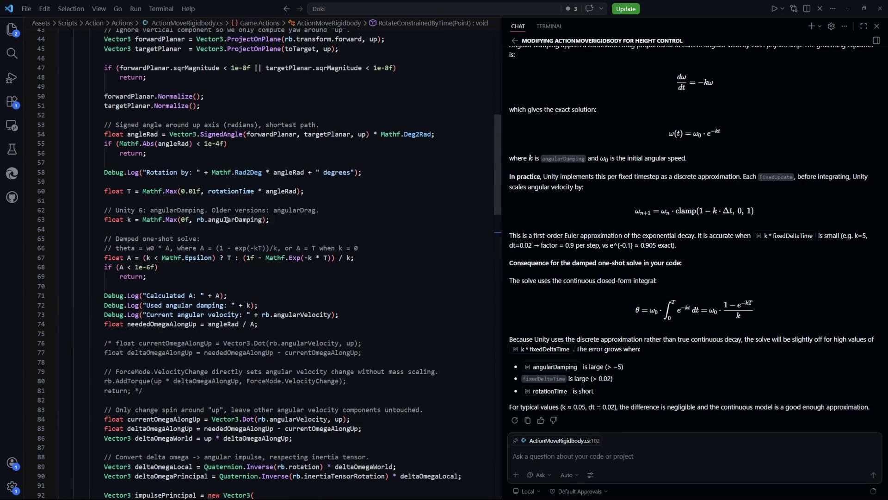
double_click(225, 220)
click(358, 304)
scroll(360, 353, down, 8)
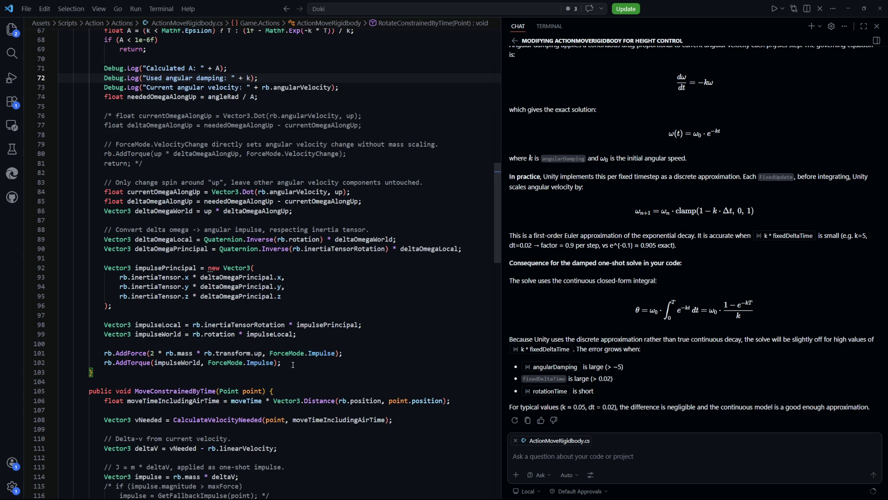
key(alt+Tab)
click(18, 36)
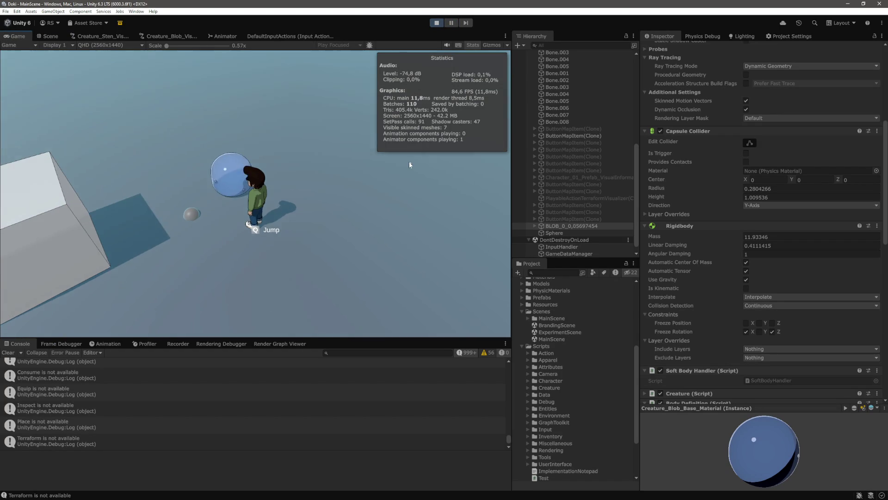
Spawn two sphere targets for the blob, then set its Angular Damping to 5
key(s)
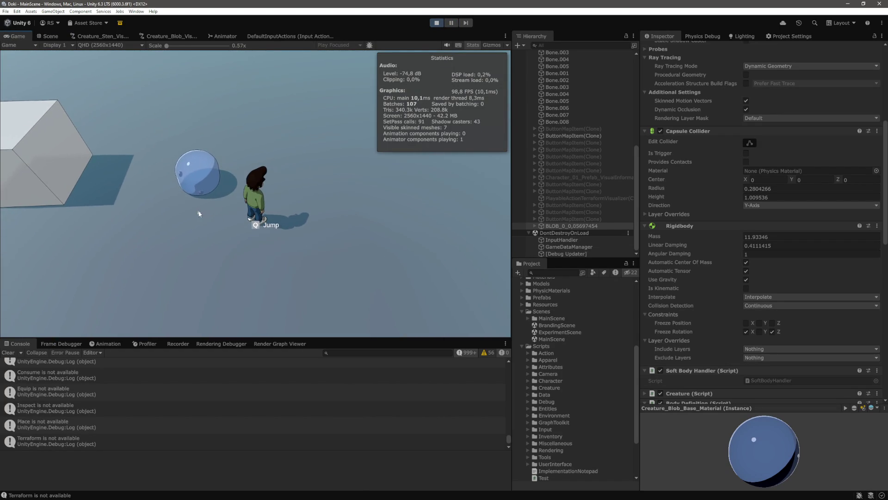
click(199, 212)
click(183, 212)
key(w)
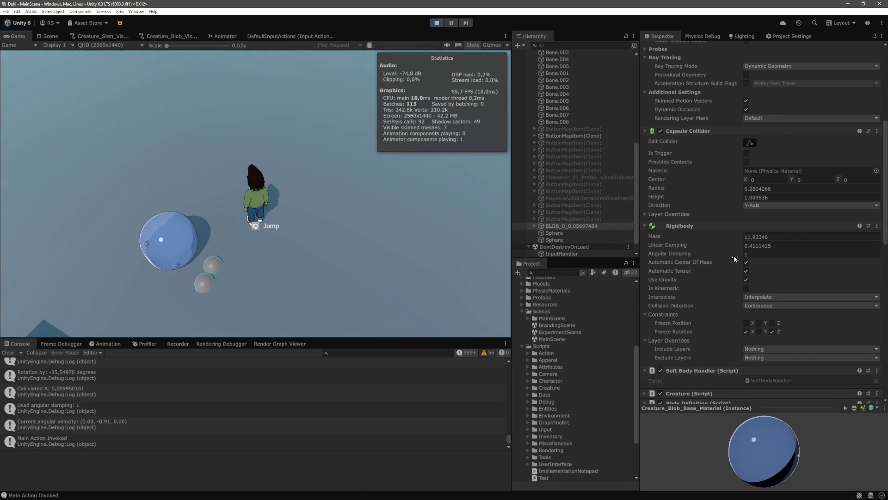
click(774, 254)
text(5)
key(Return)
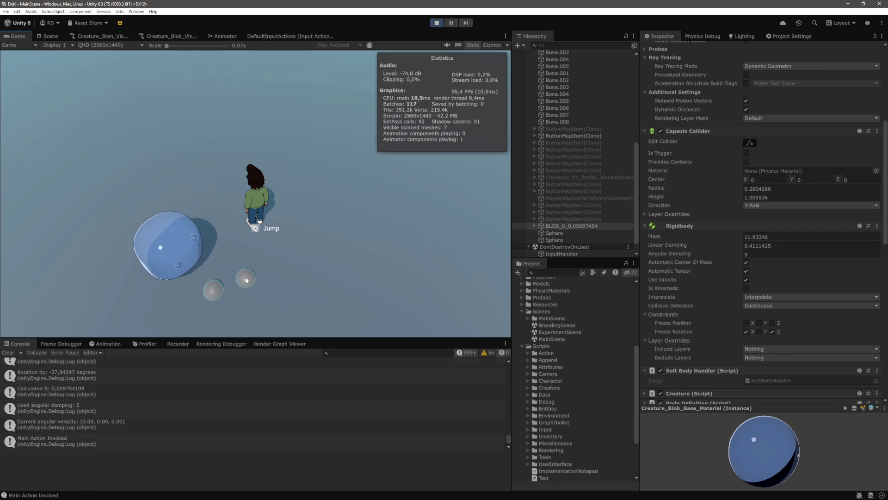
Walk the character around and click several ground points for the blob to turn toward
key(s)
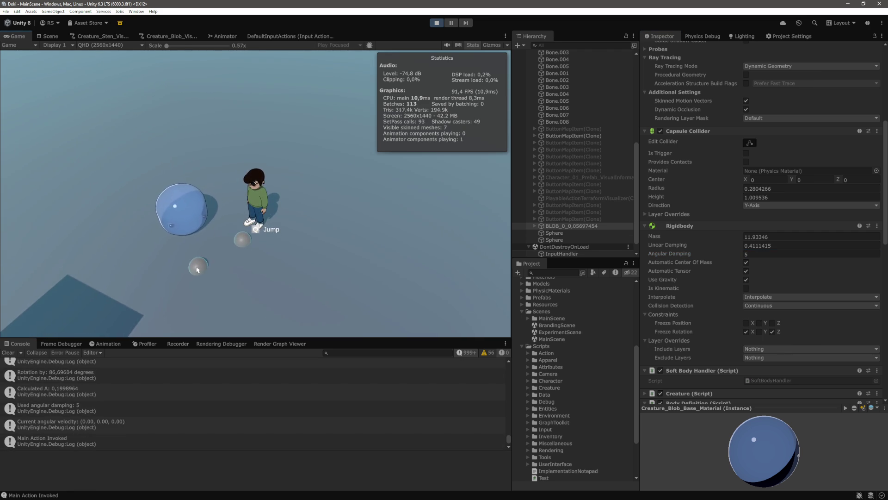
click(158, 252)
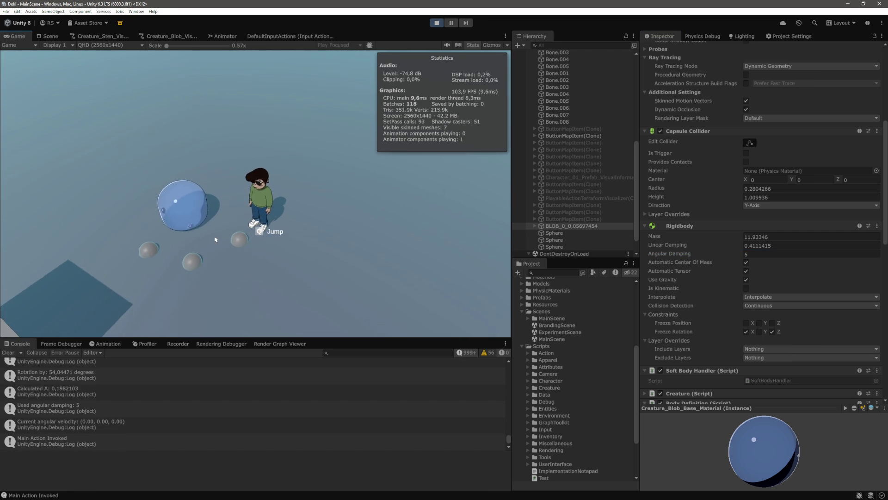
key(w)
key(w)
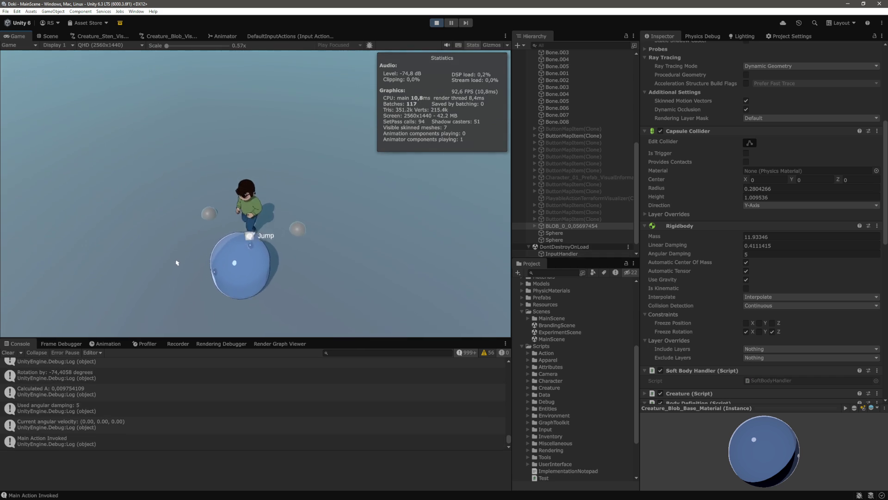
key(s)
click(260, 261)
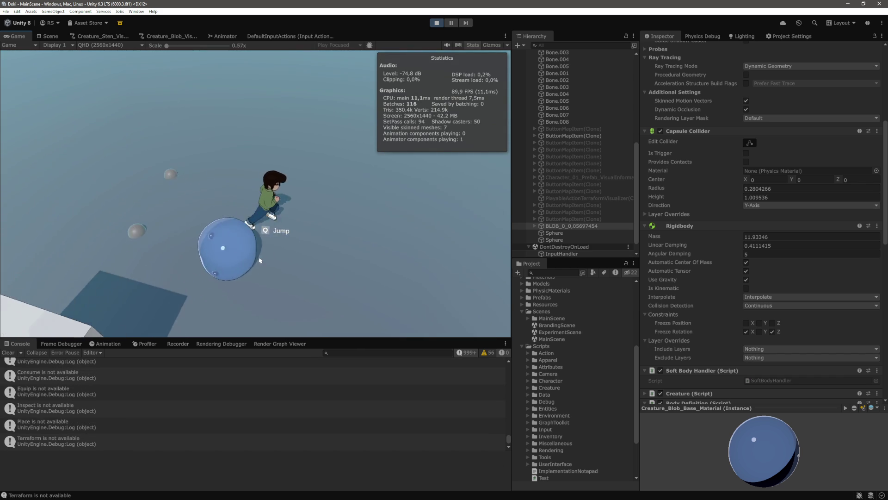
click(226, 263)
click(212, 212)
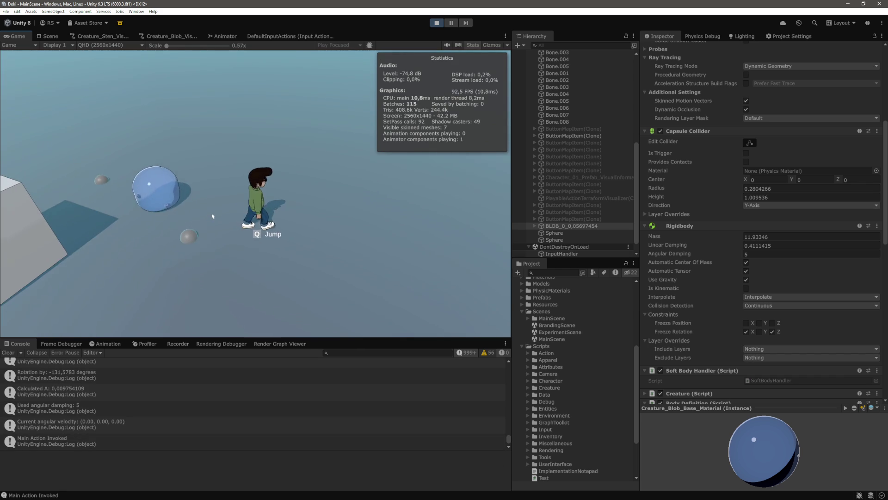
click(168, 211)
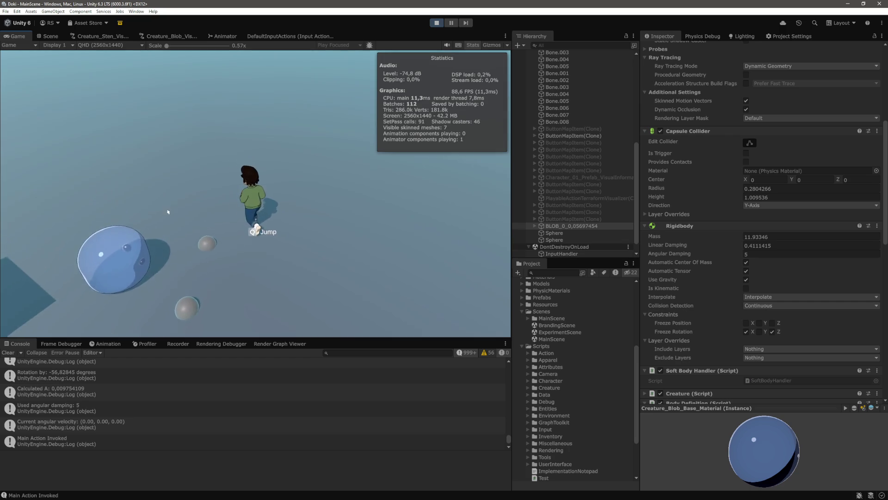
click(184, 224)
click(186, 227)
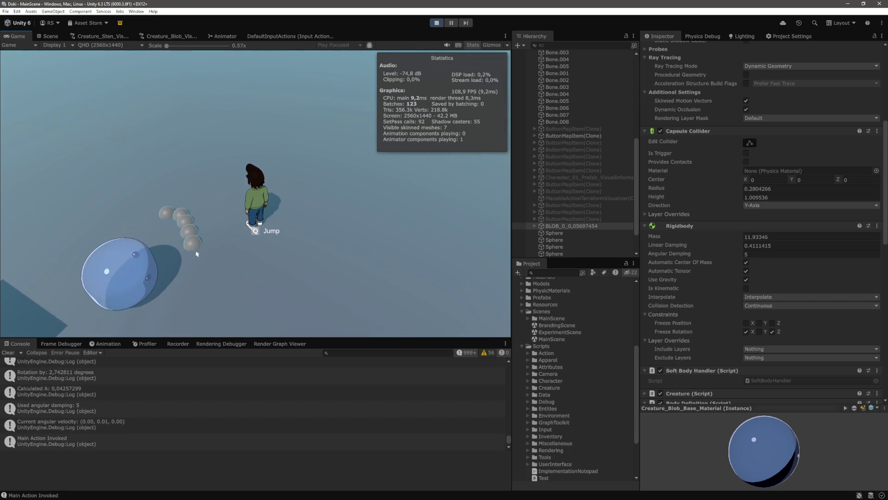
click(187, 249)
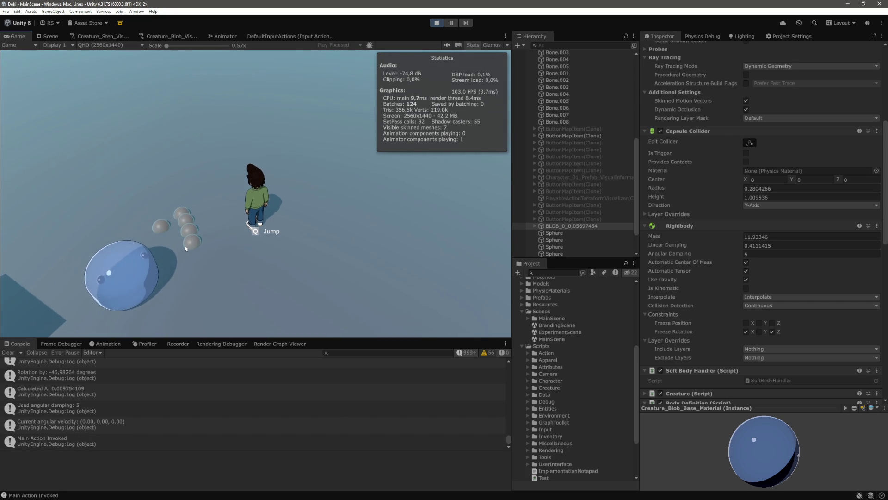
Keep retargeting the blob near the sphere cluster, walk around, and commit Angular Damping 1
click(193, 266)
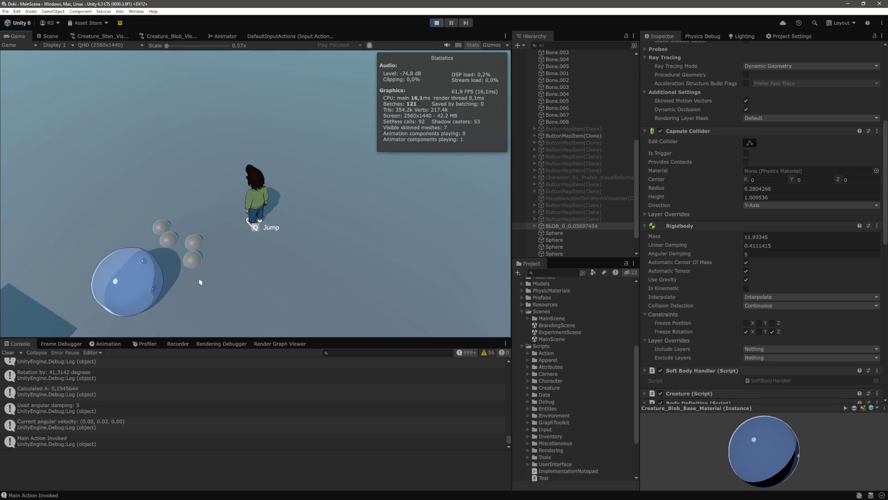
click(146, 235)
click(144, 208)
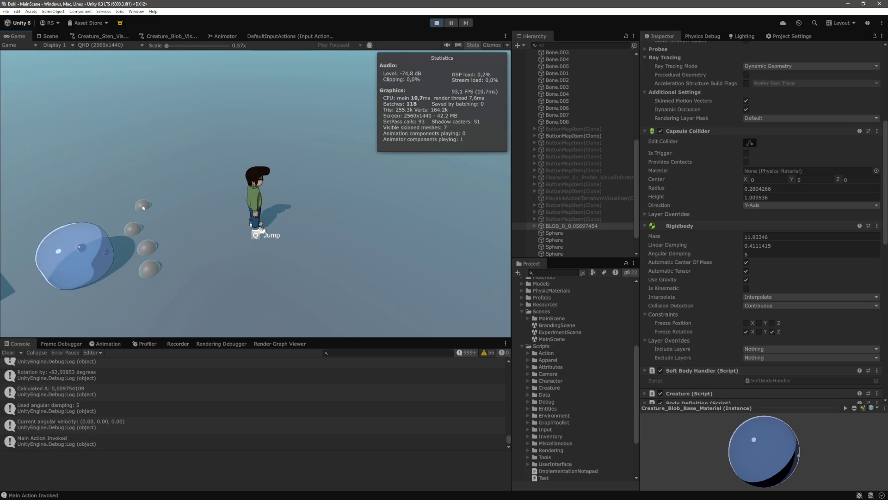
click(153, 233)
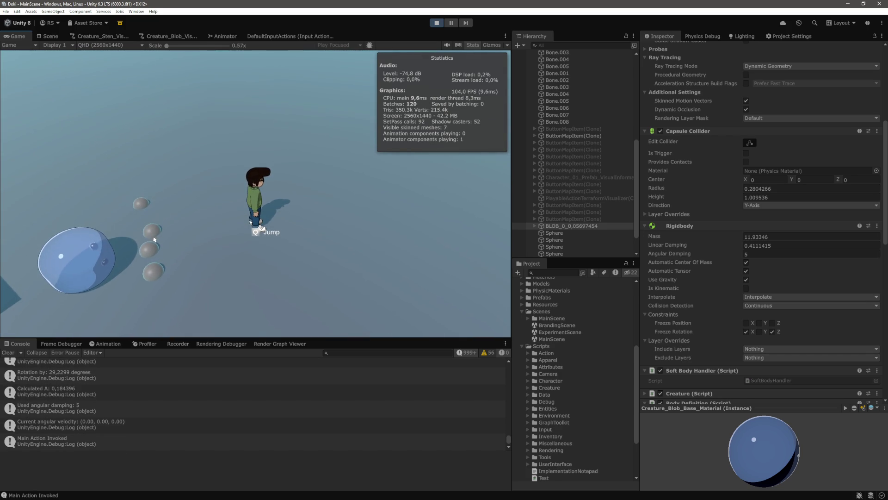
click(148, 231)
click(152, 234)
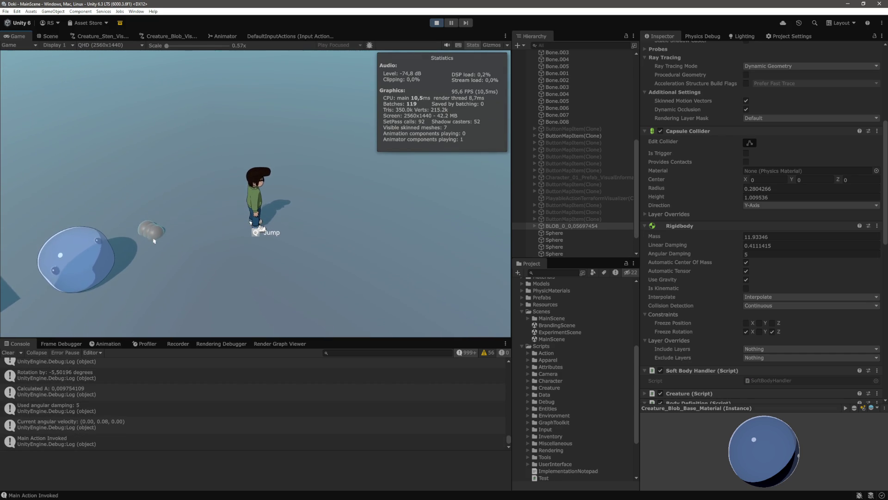
click(139, 254)
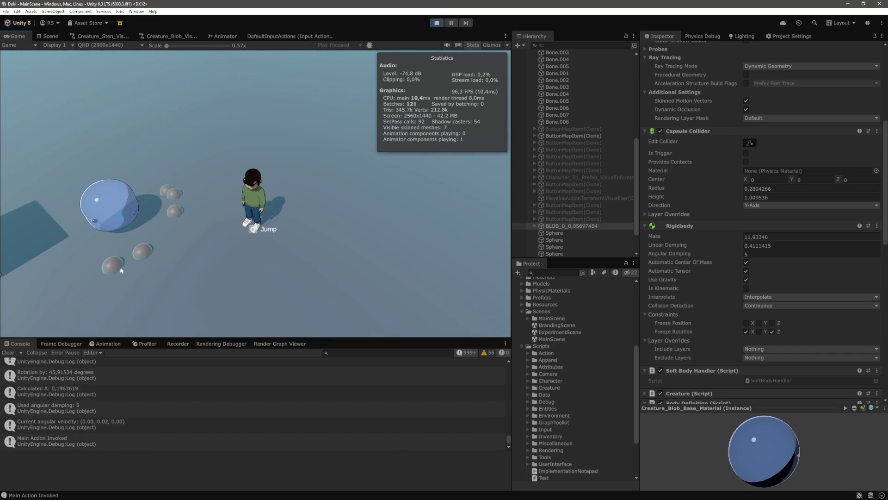
key(a)
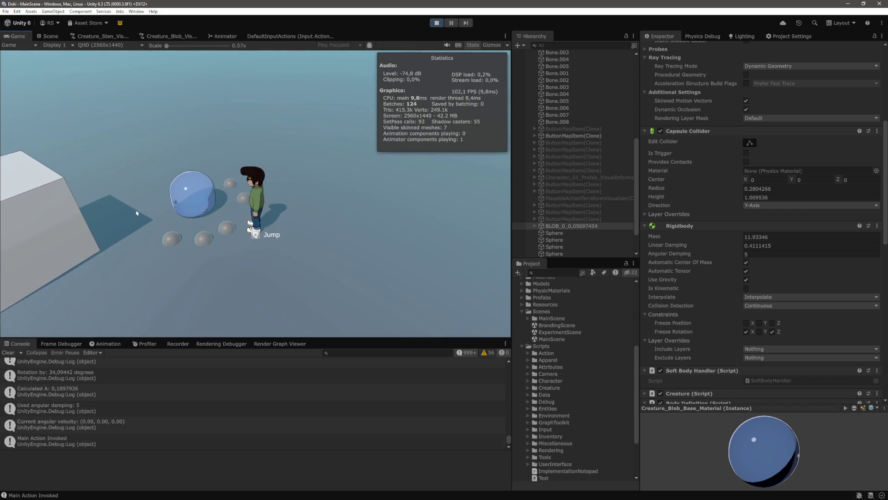
key(w)
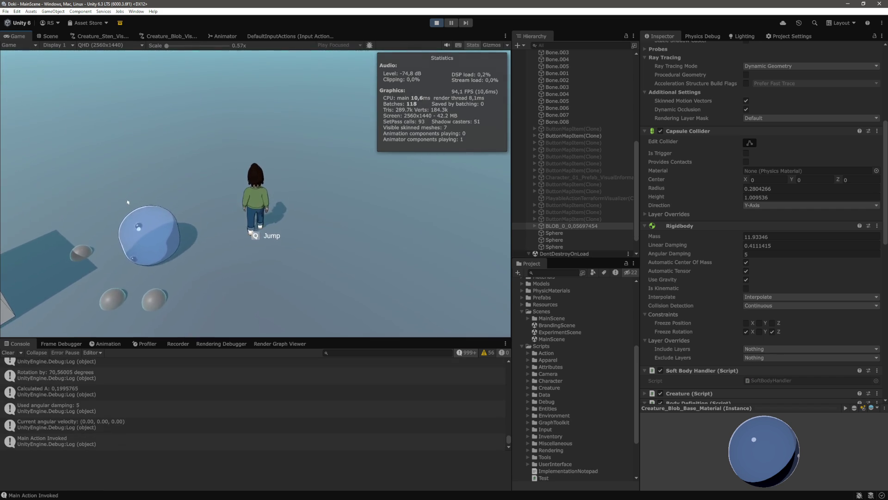
key(d)
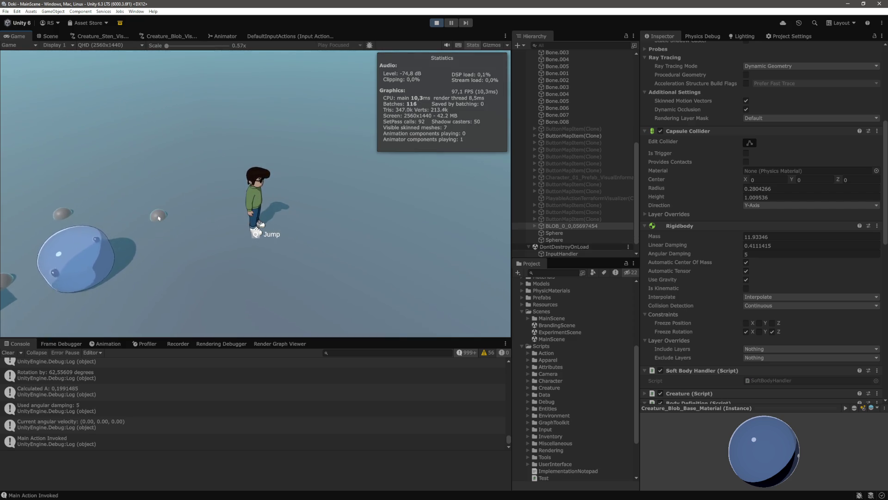
click(158, 311)
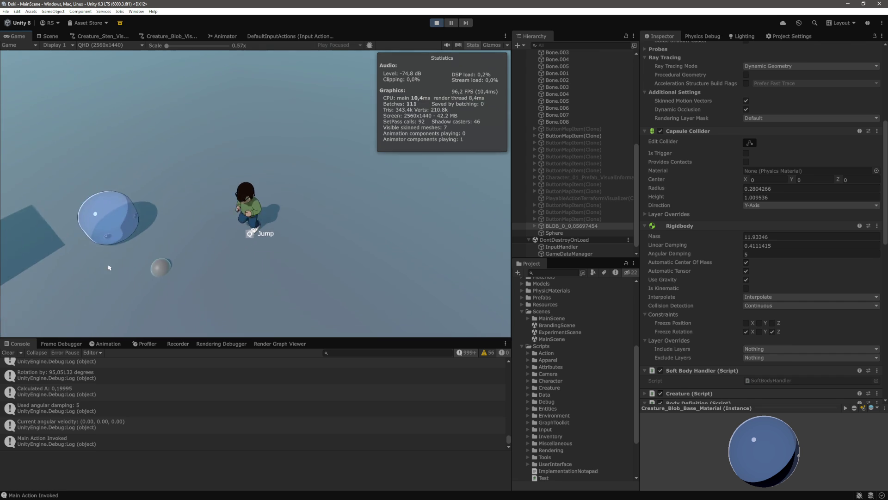
key(w)
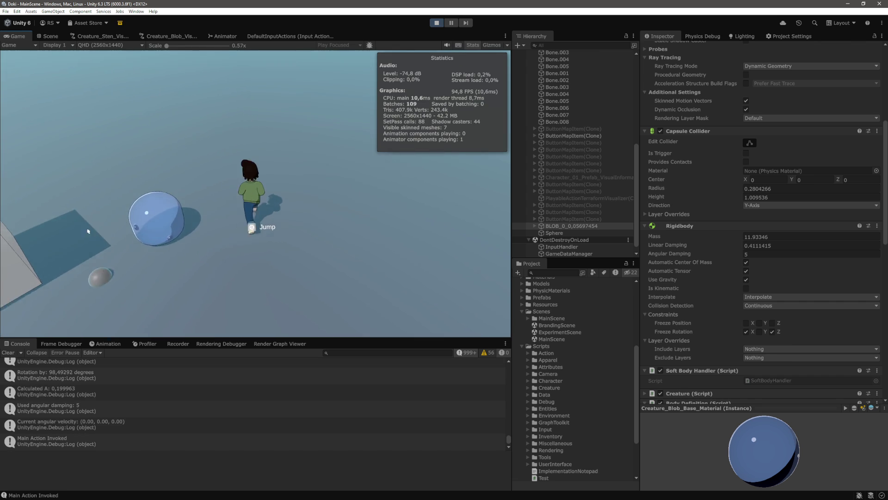
key(d)
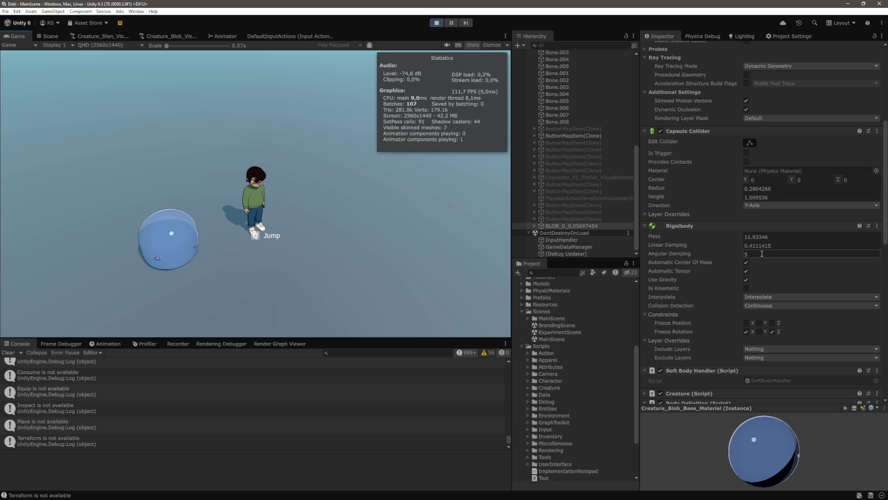
click(267, 264)
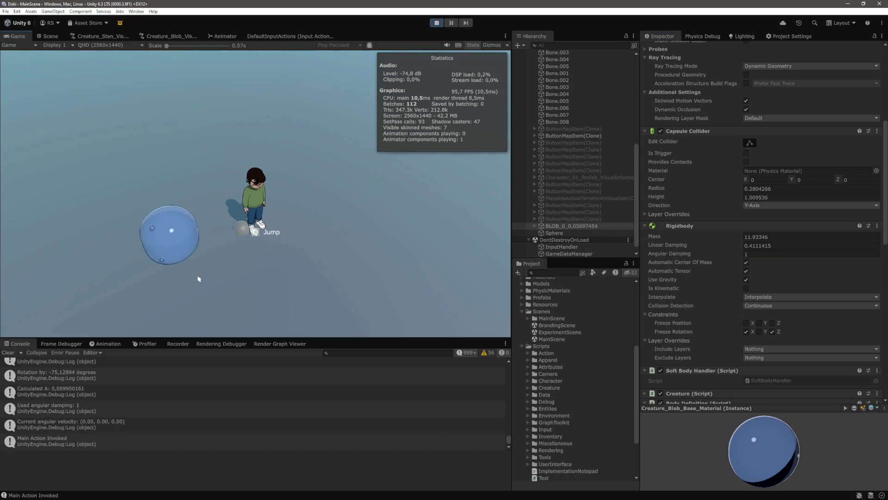
Spawn more spheres beside the blob and run the character left and right, then return to VS Code
click(165, 267)
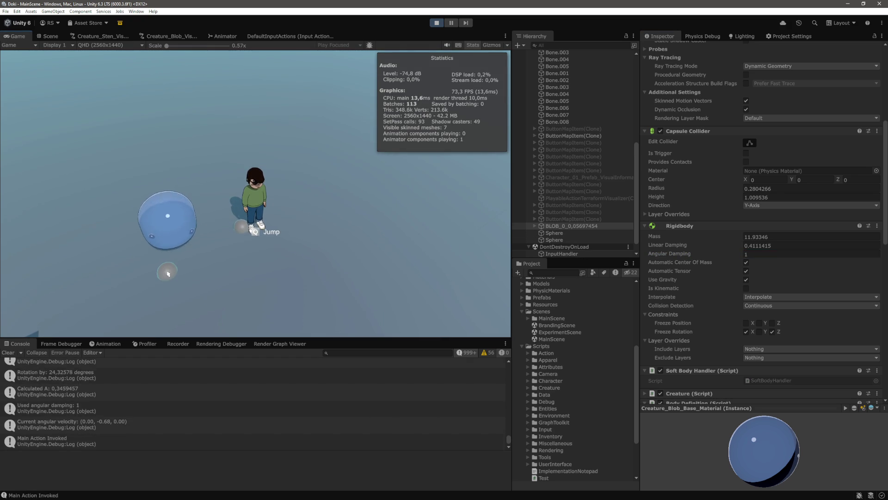
click(140, 263)
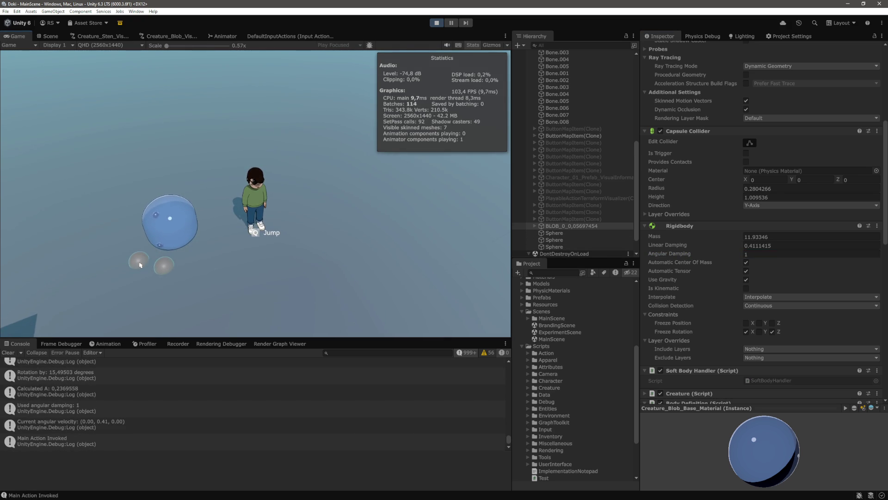
key(a)
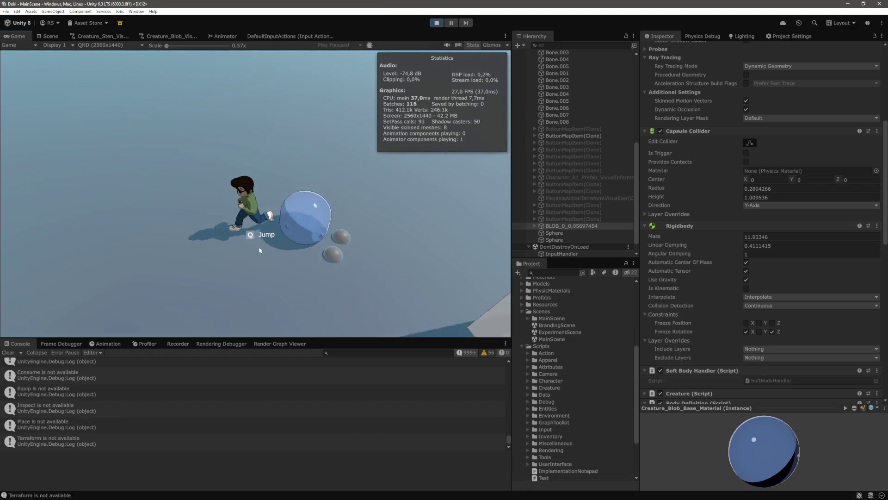
click(284, 231)
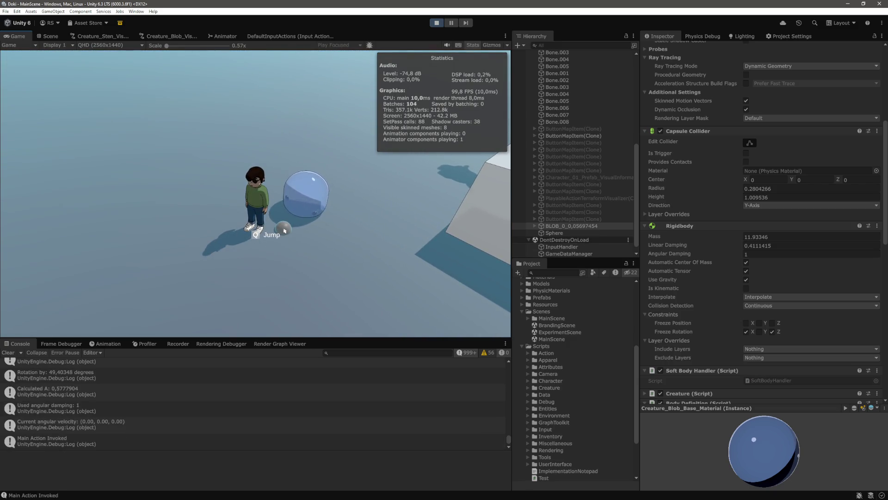
click(303, 232)
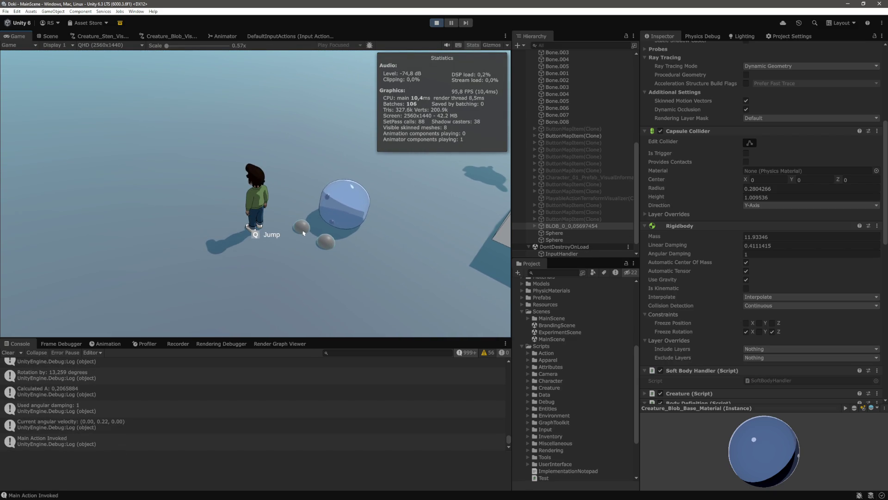
key(a)
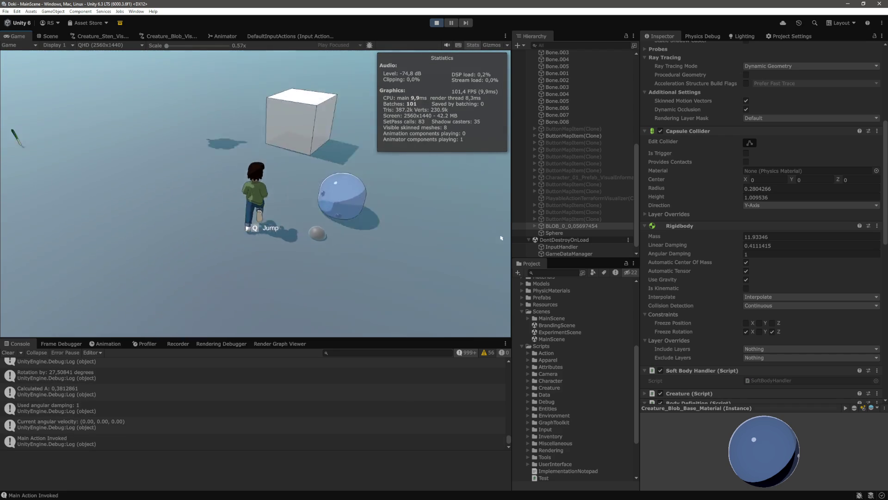
key(a)
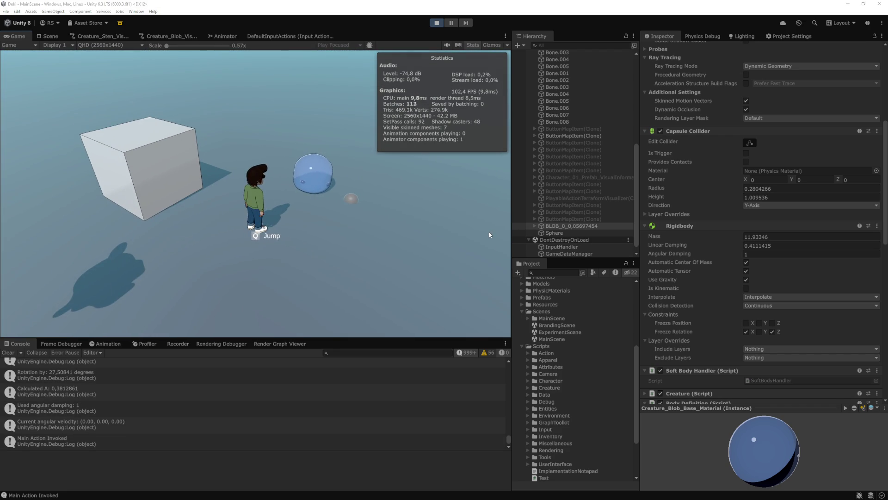
key(d)
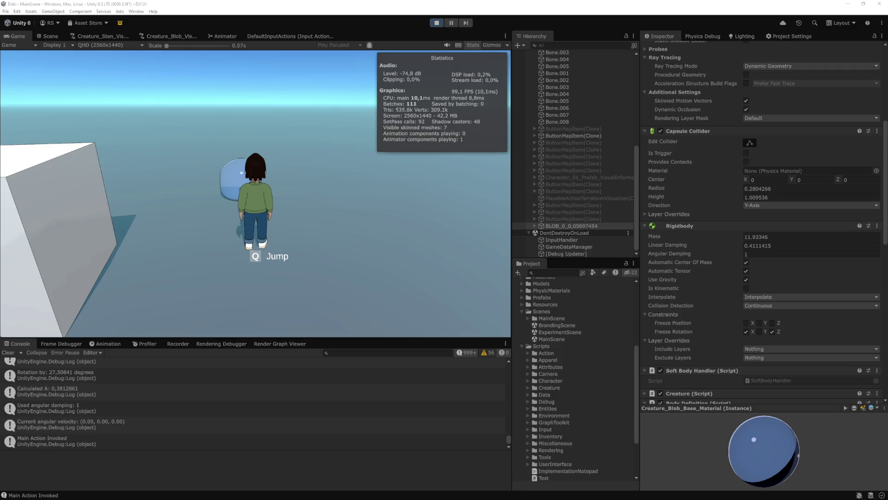
key(alt+Tab)
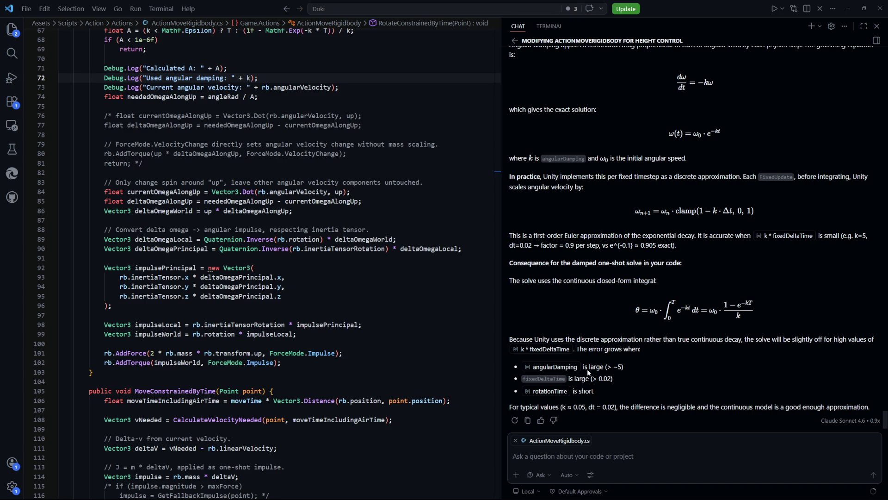
Scroll up through RotateConstrainedByTime, briefly glancing at the Unity game
scroll(289, 308, up, 4)
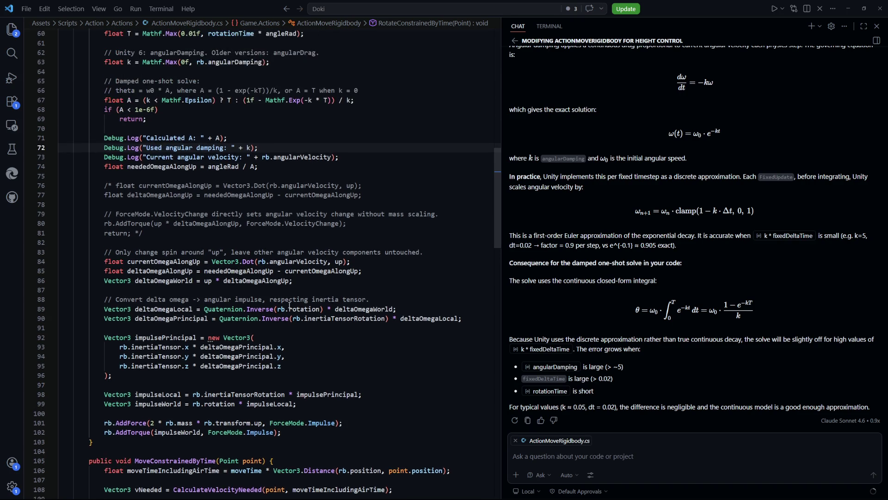
scroll(290, 308, up, 1)
scroll(289, 307, up, 2)
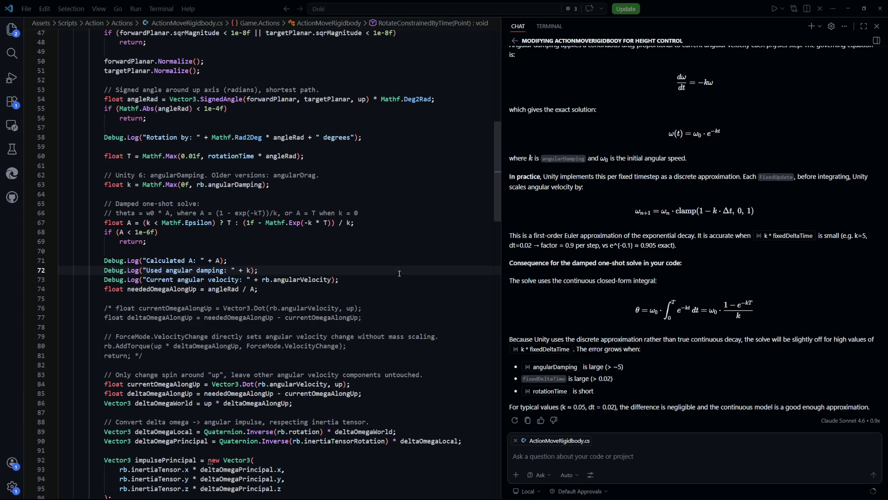
key(alt+Tab)
key(alt+Tab)
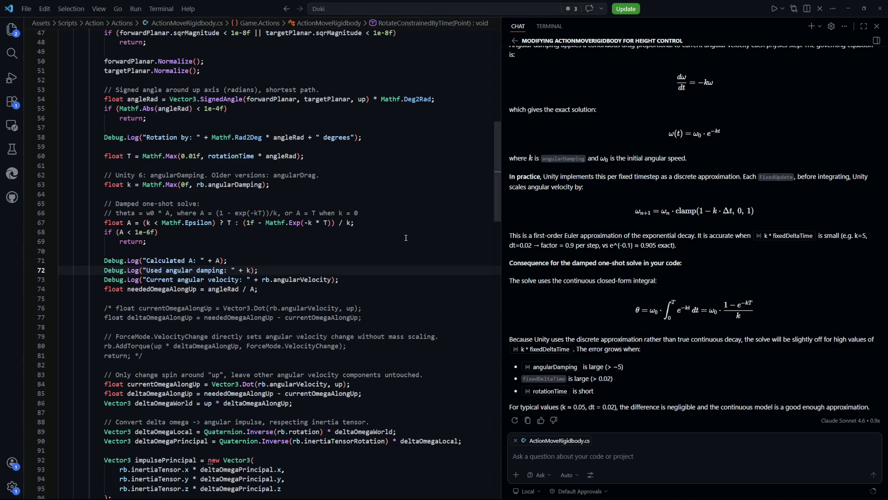
Delete the rotationTime factor on line 60 and review the damped one-shot solve line
scroll(325, 317, up, 1)
drag(269, 226, 208, 227)
key(BackSpace)
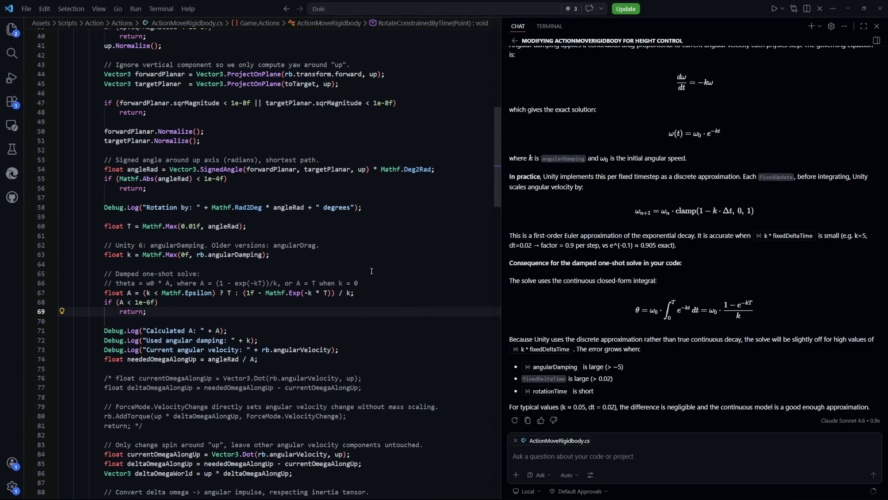
scroll(371, 269, up, 13)
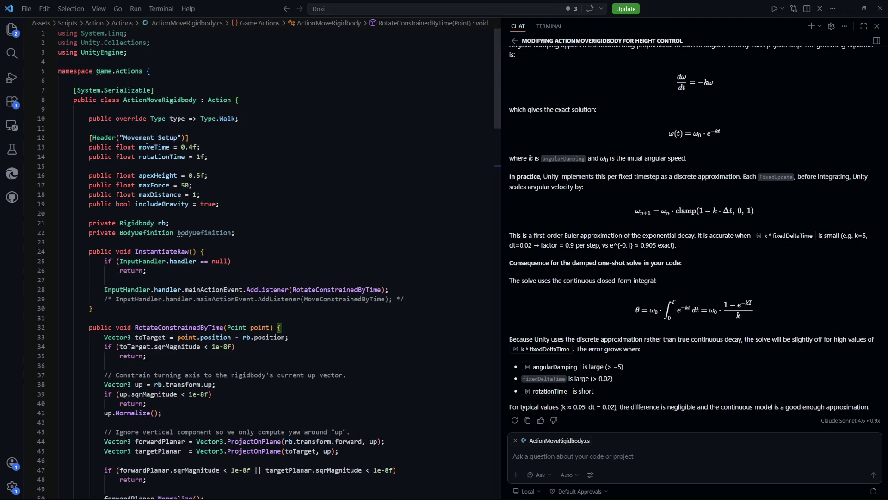
scroll(209, 165, down, 14)
click(410, 272)
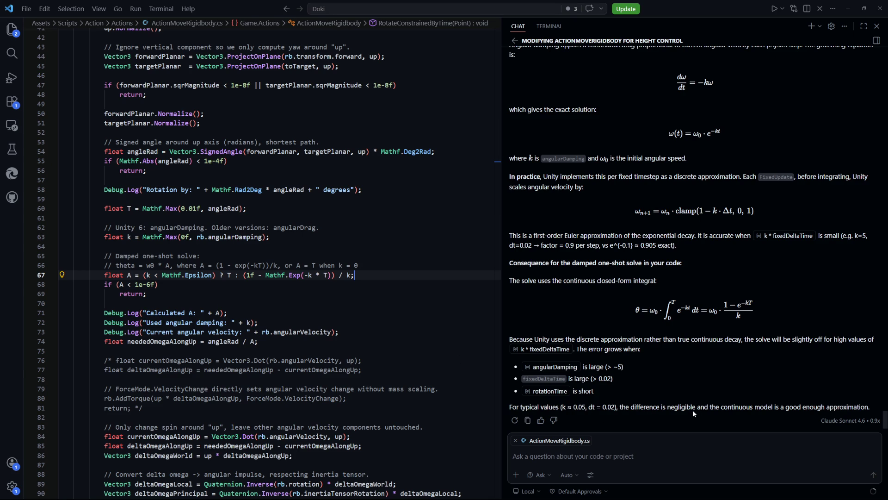
scroll(277, 277, up, 1)
drag(270, 254, 152, 255)
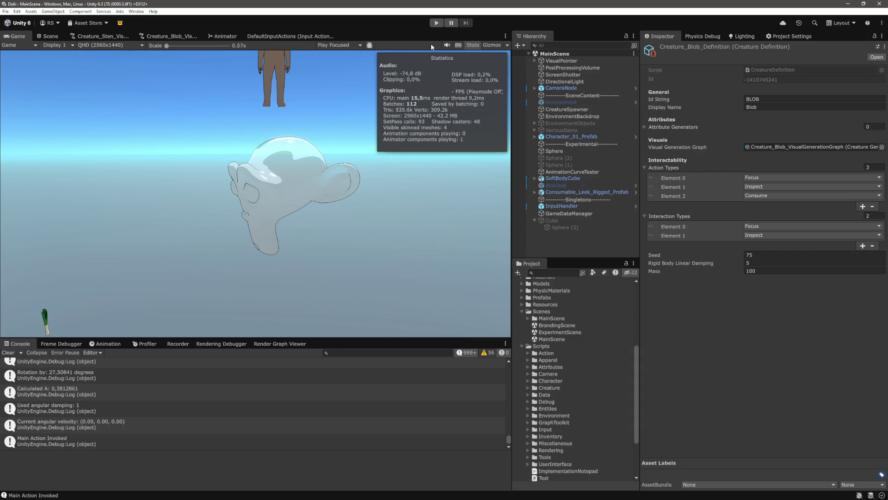
Enter Play mode, send the blob turning toward two points, and inspect BLOB_0's Rigidbody (Angular Damping 10)
click(434, 24)
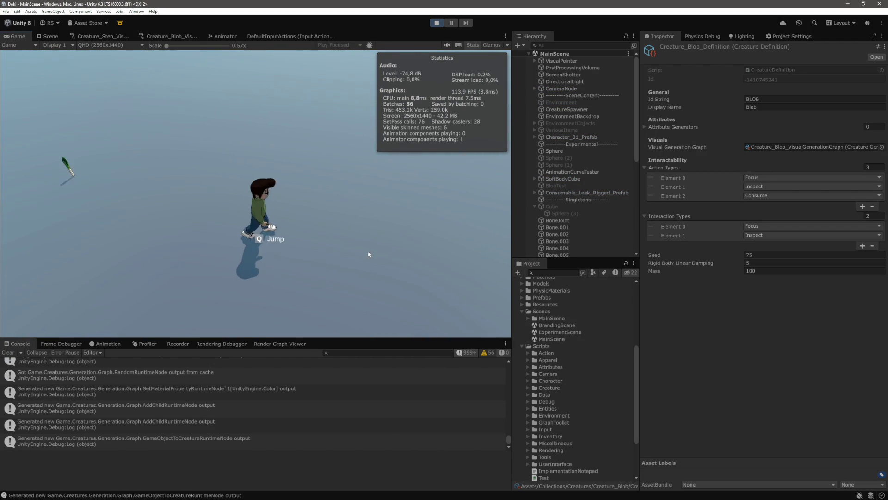
key(w)
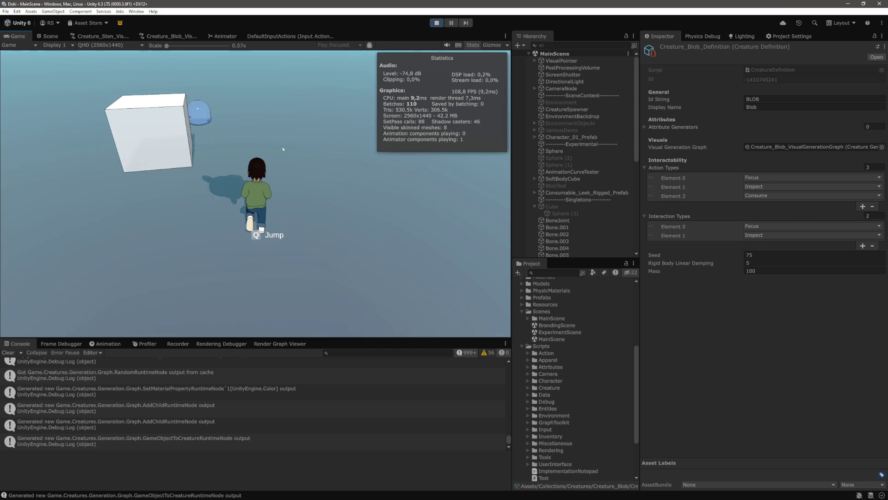
click(206, 191)
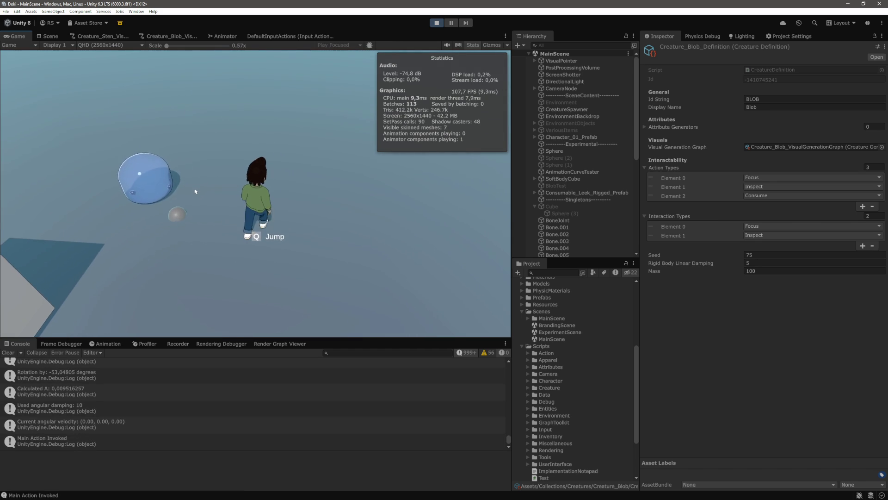
click(194, 191)
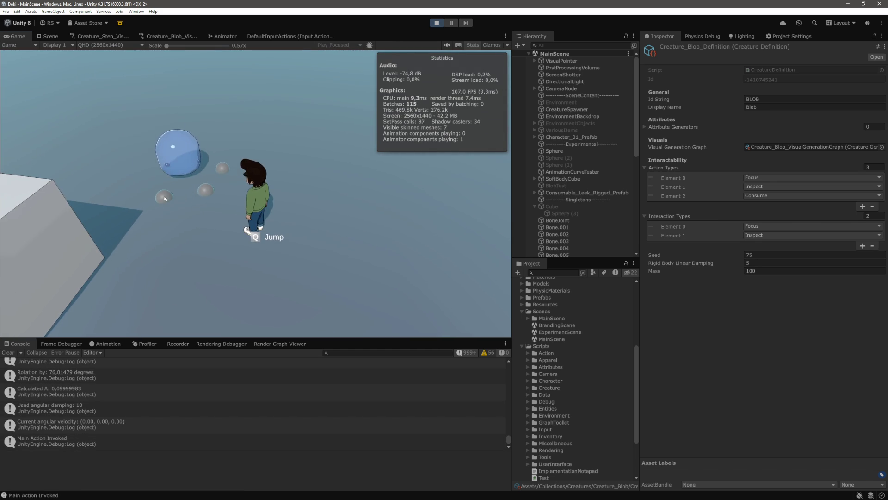
scroll(569, 219, down, 5)
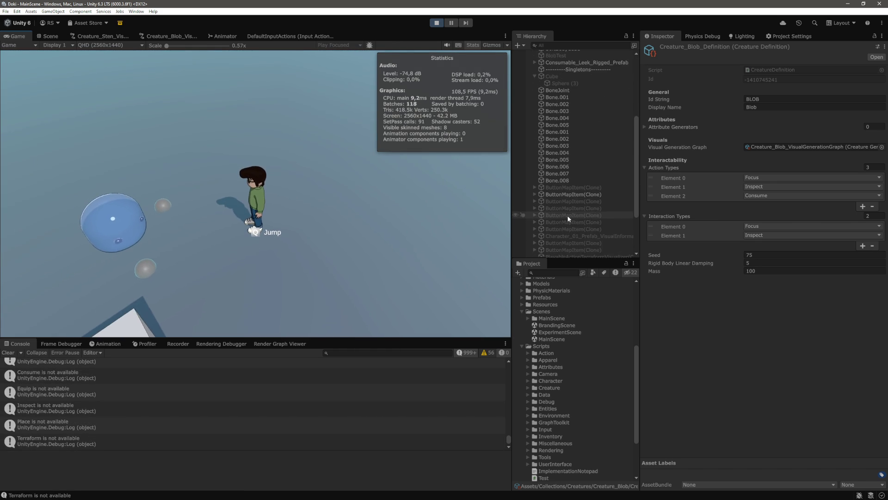
scroll(568, 218, down, 3)
click(567, 218)
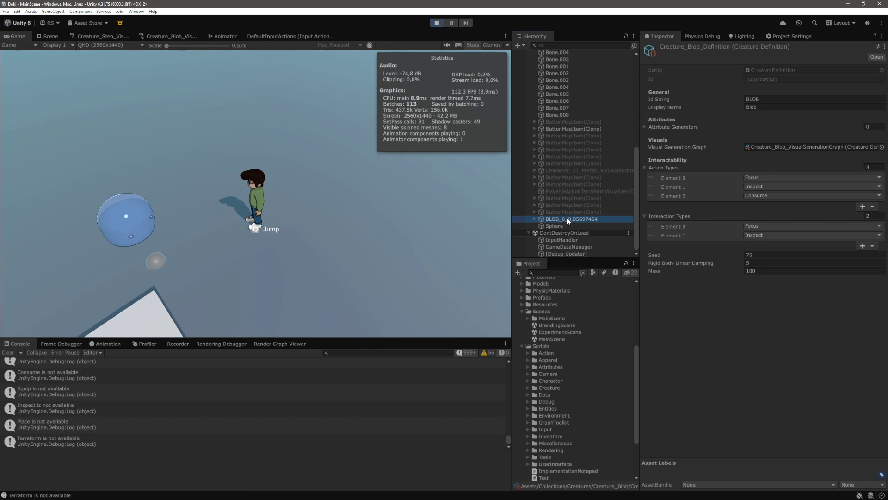
scroll(745, 217, down, 10)
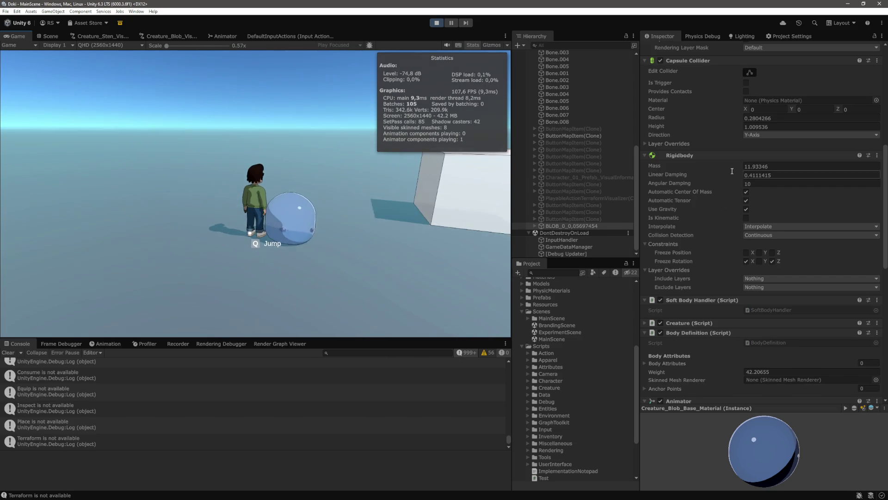
Confirm Angular Damping 1 and test the blob's turn while walking and jumping the character
key(BackSpace)
click(396, 257)
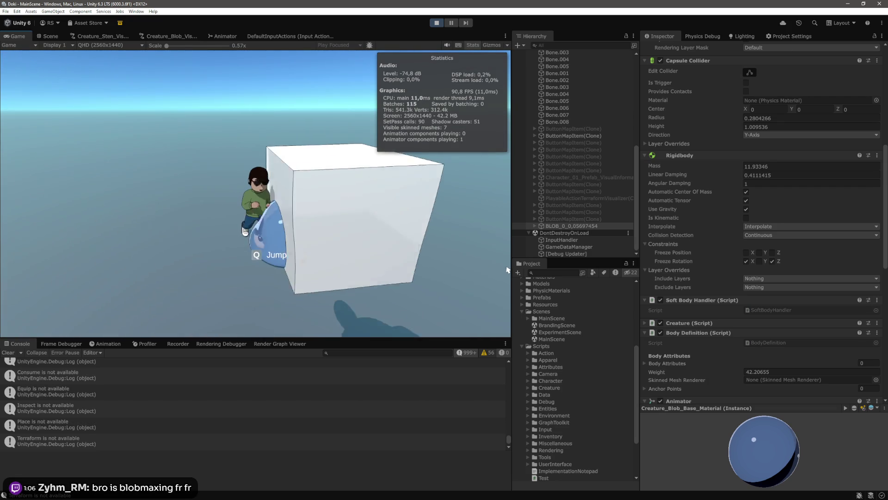
key(w)
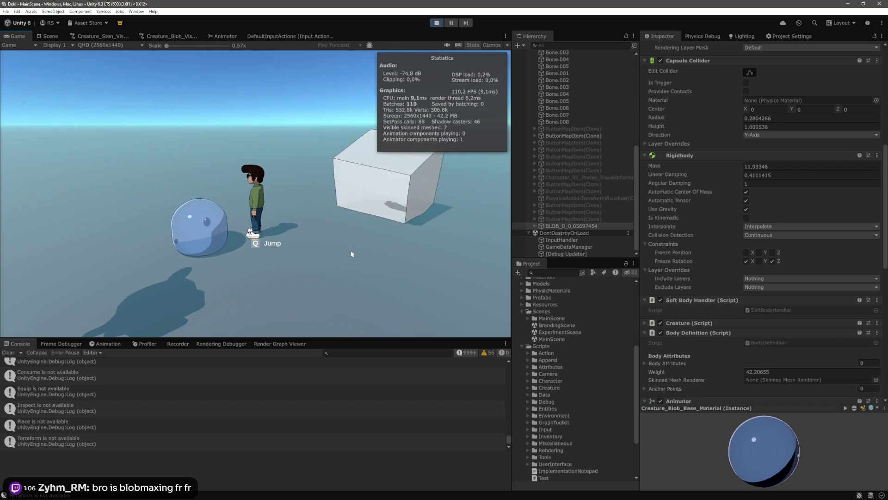
key(q)
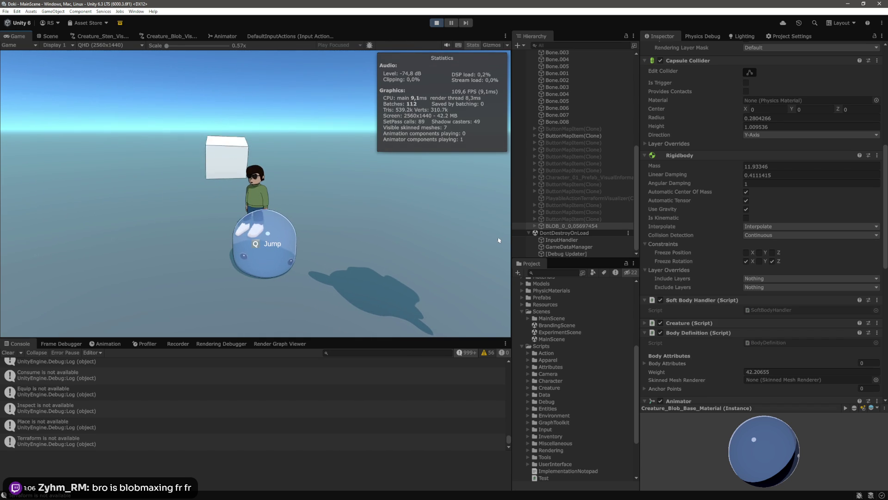
Change the blob's Angular Damping to 5 and walk the character back to the blob
click(787, 183)
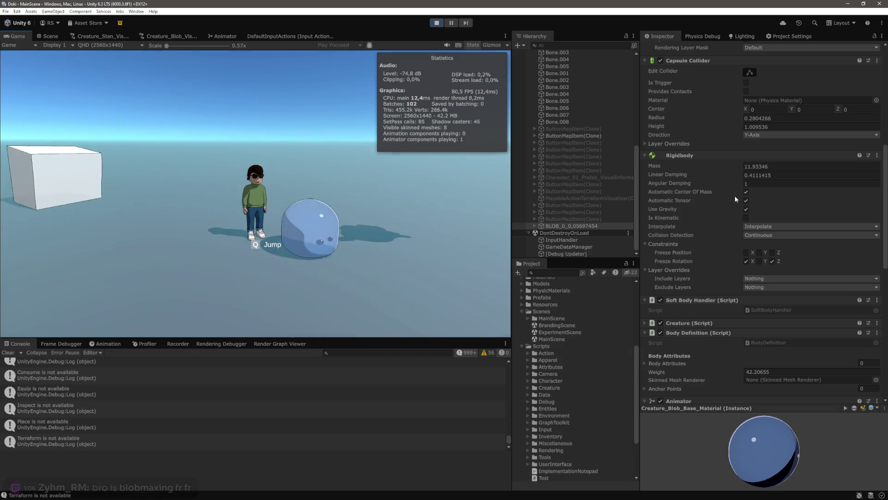
text(5)
click(380, 248)
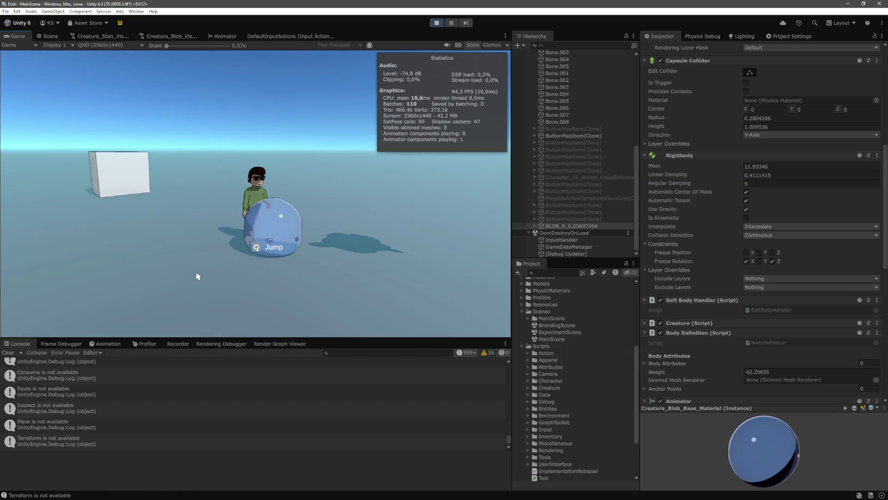
key(d)
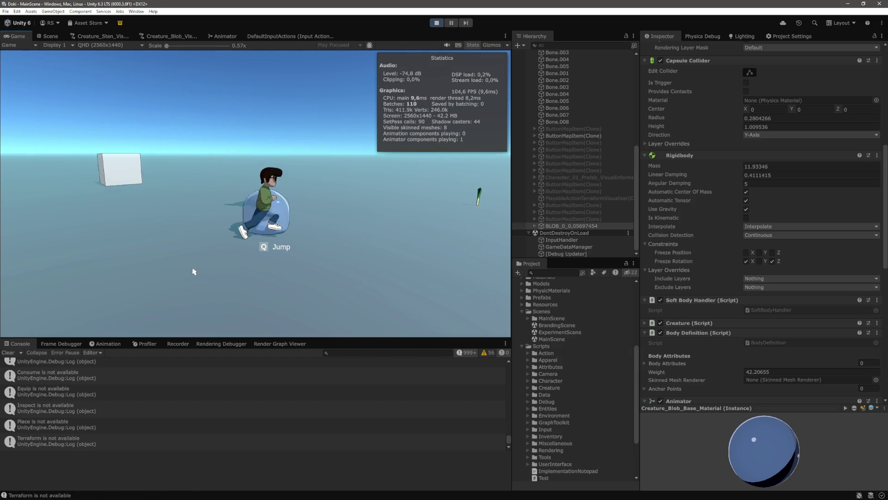
key(a)
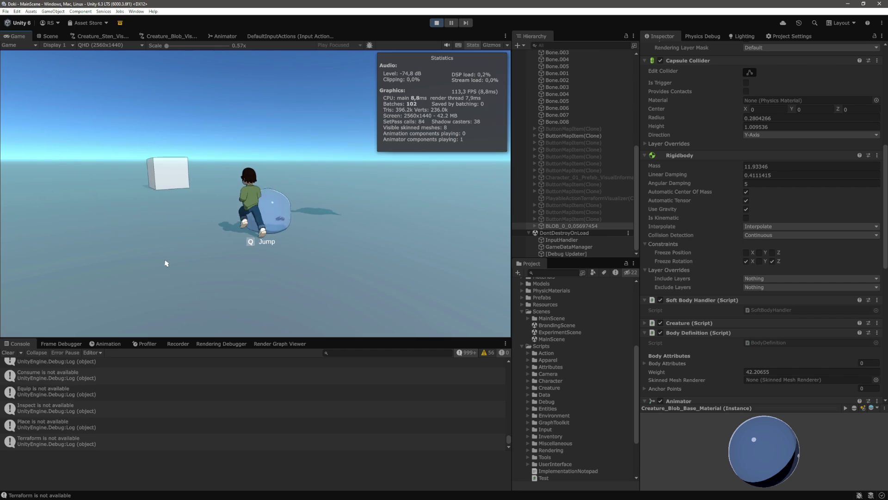
key(s)
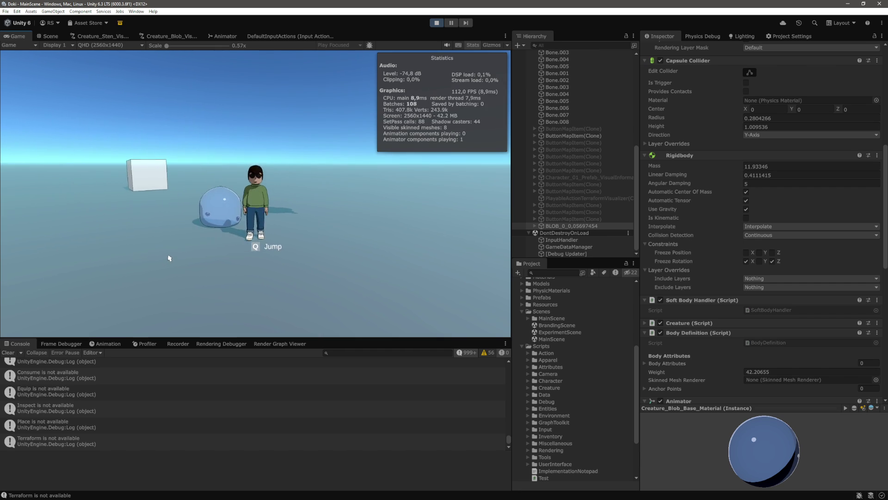
Click several ground points to retest the blob's turning at damping 5, then return to the script
click(179, 234)
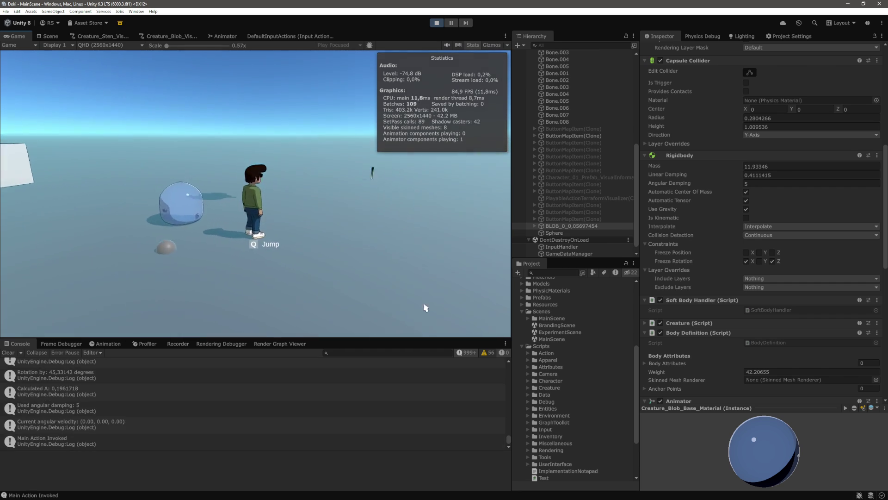
key(a)
click(448, 295)
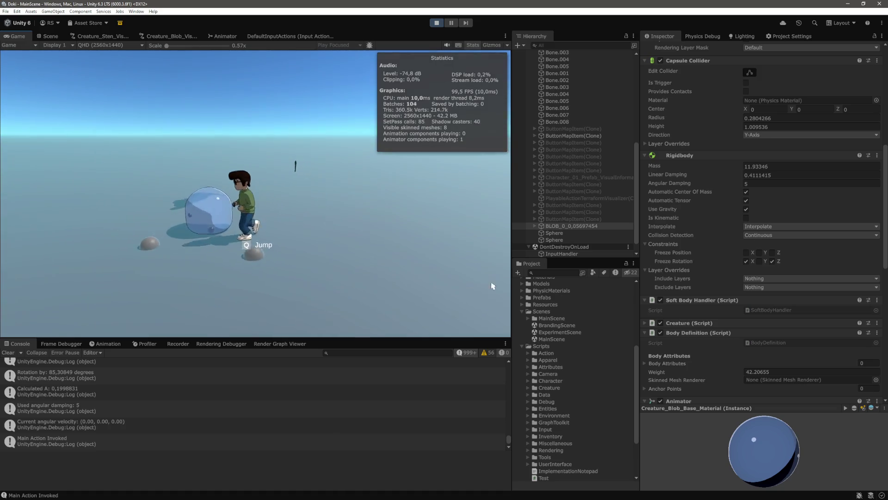
click(304, 251)
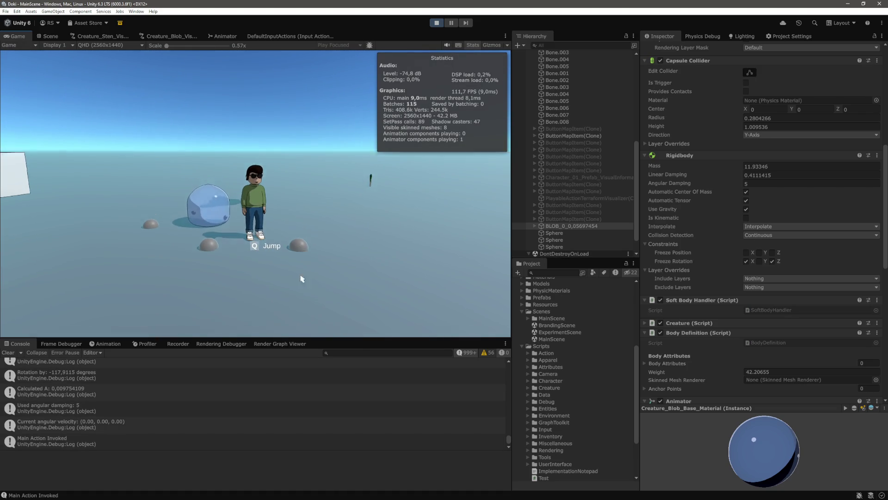
key(a)
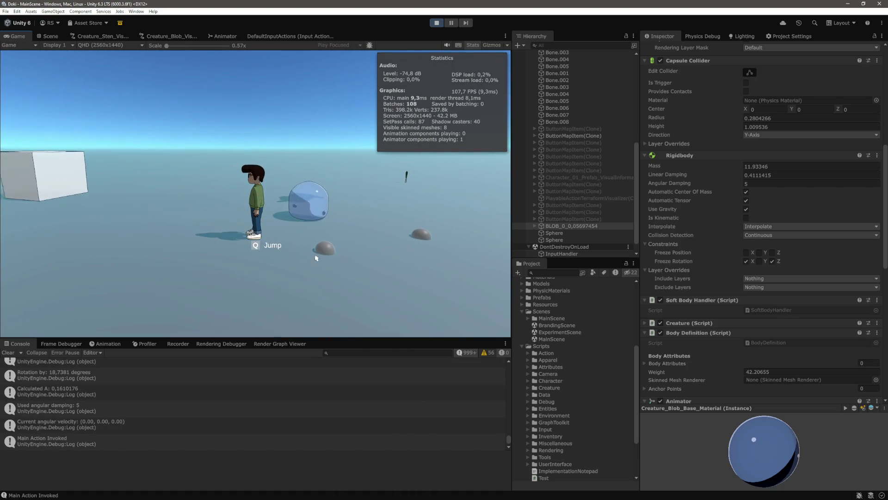
click(319, 246)
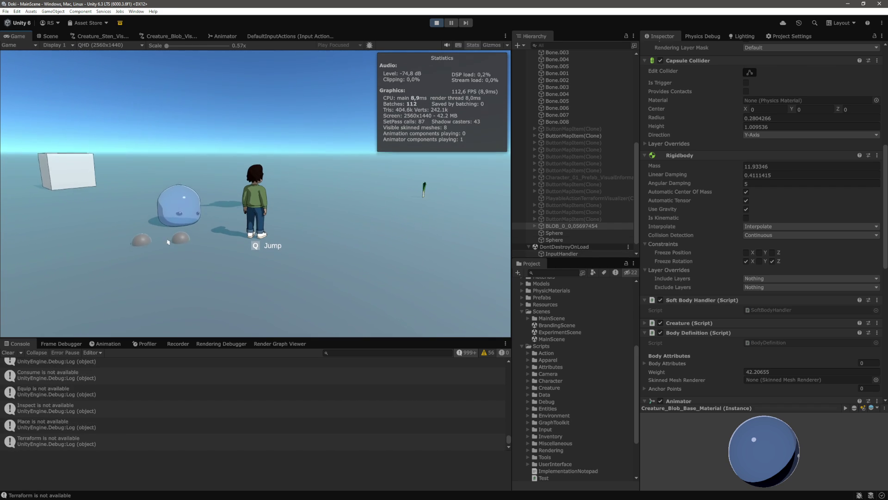
click(185, 246)
key(alt+Tab)
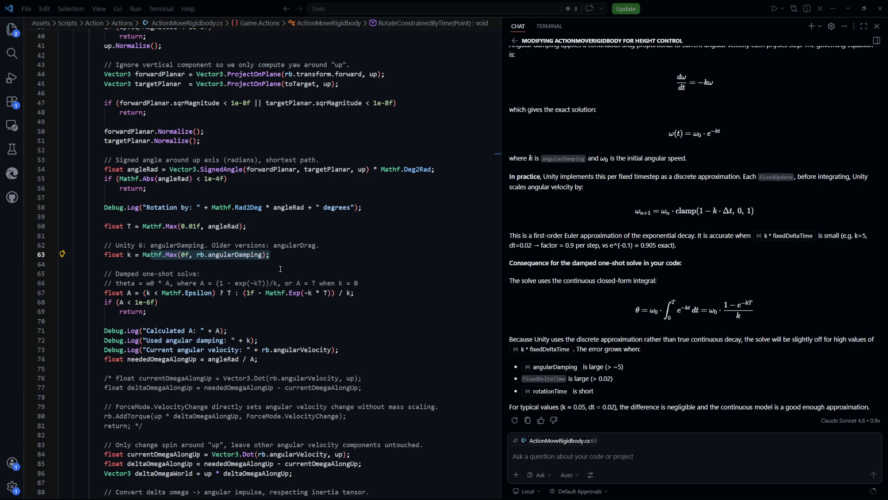
Review RotateConstrainedByTime, highlighting SignedAngle and every use of angleRad from line 54
scroll(374, 294, up, 10)
scroll(283, 247, down, 7)
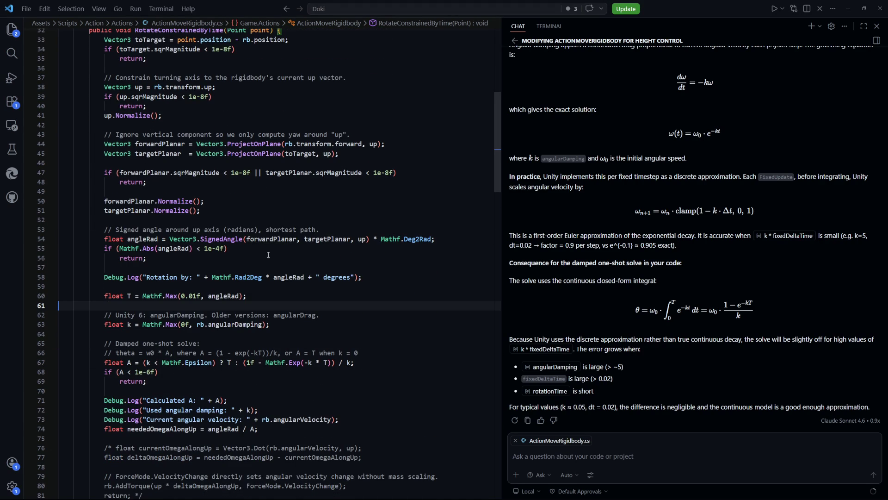
scroll(258, 249, up, 2)
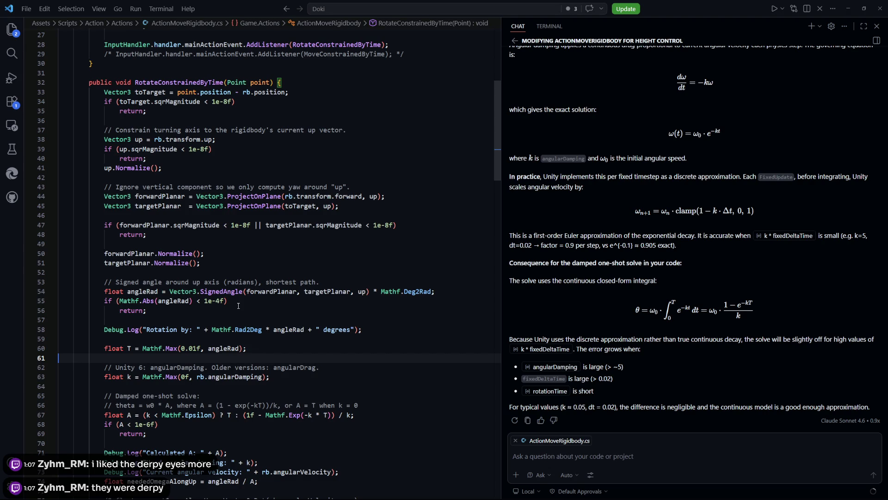
click(264, 306)
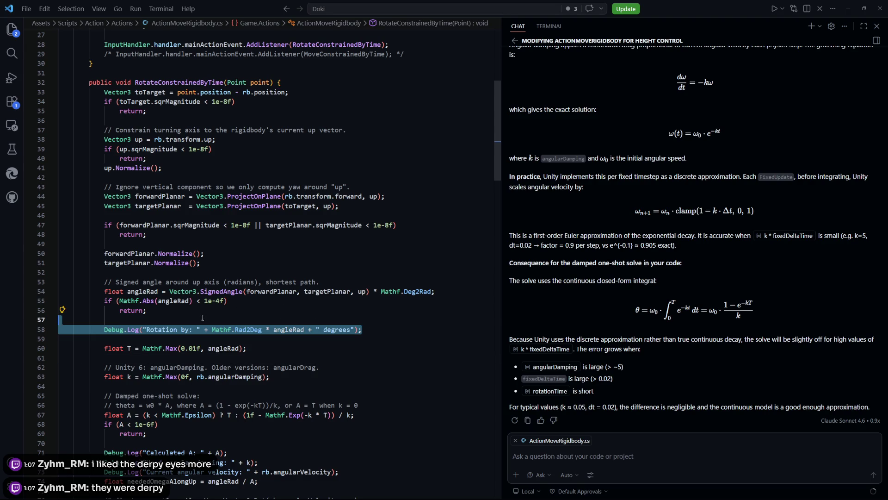
scroll(265, 307, up, 1)
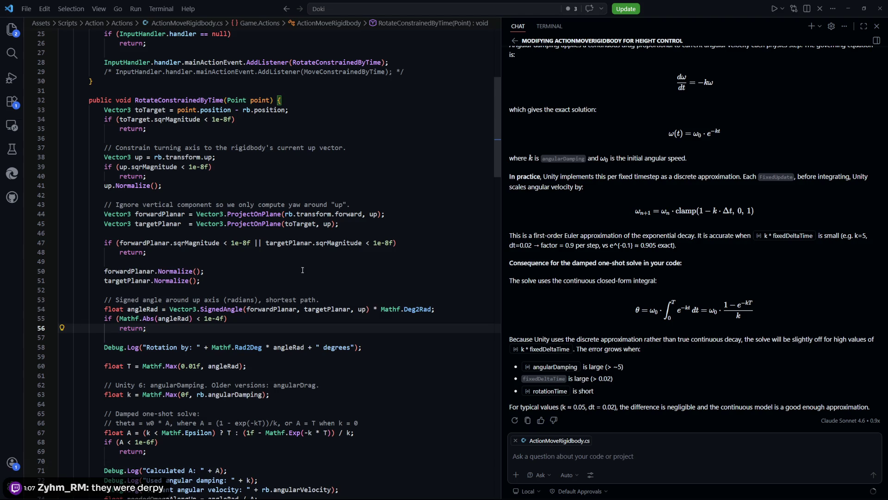
scroll(328, 321, up, 2)
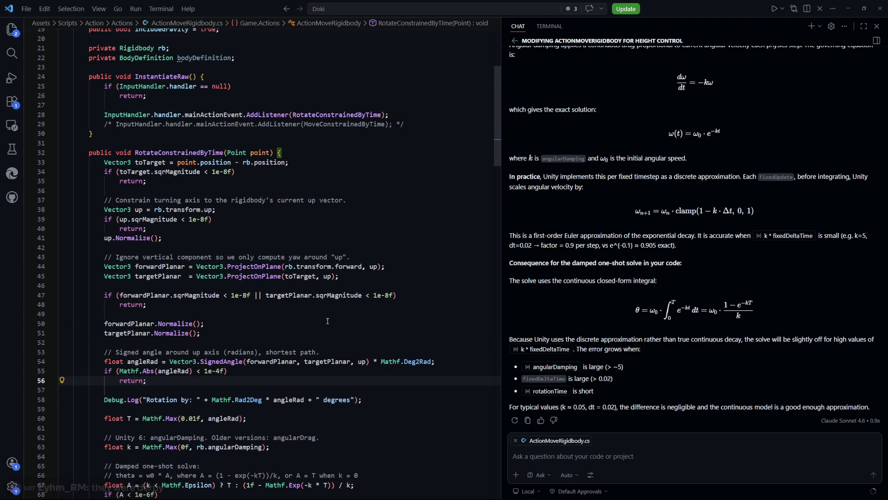
scroll(328, 323, down, 4)
double_click(222, 239)
double_click(135, 240)
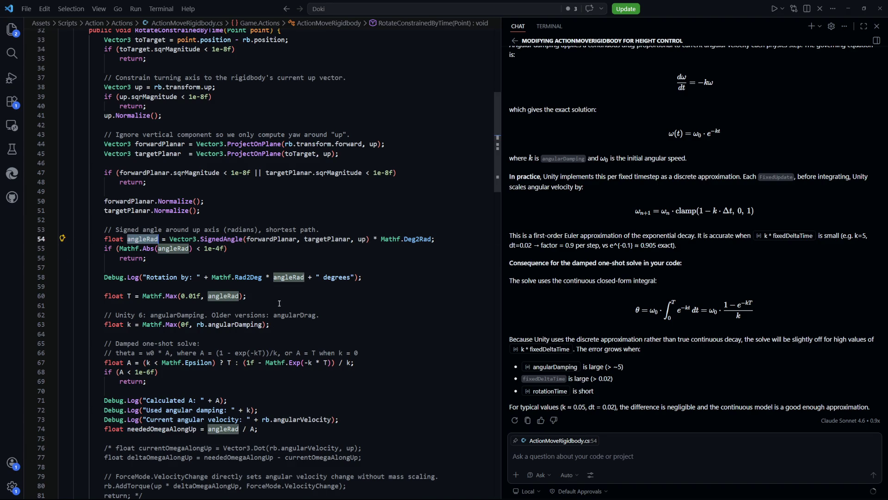
Scroll to the T calculation on line 60 and glance at the running Unity game
scroll(279, 304, down, 9)
scroll(285, 298, down, 3)
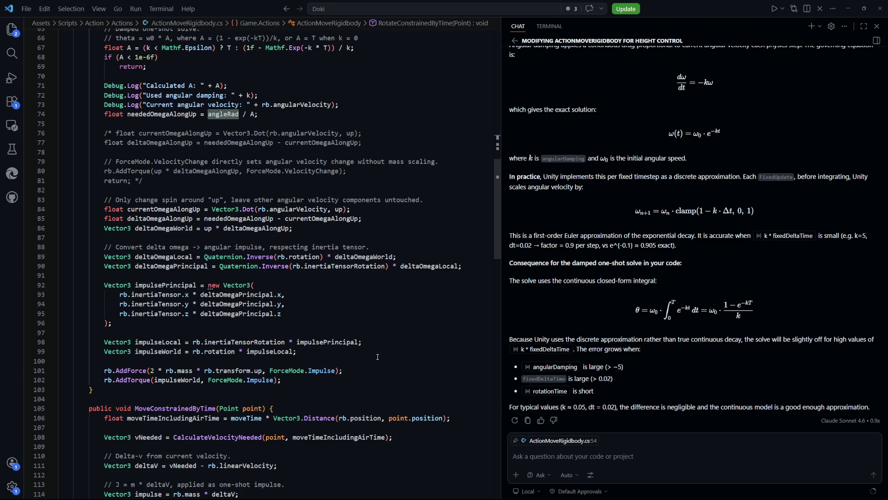
scroll(378, 357, up, 5)
scroll(376, 354, up, 3)
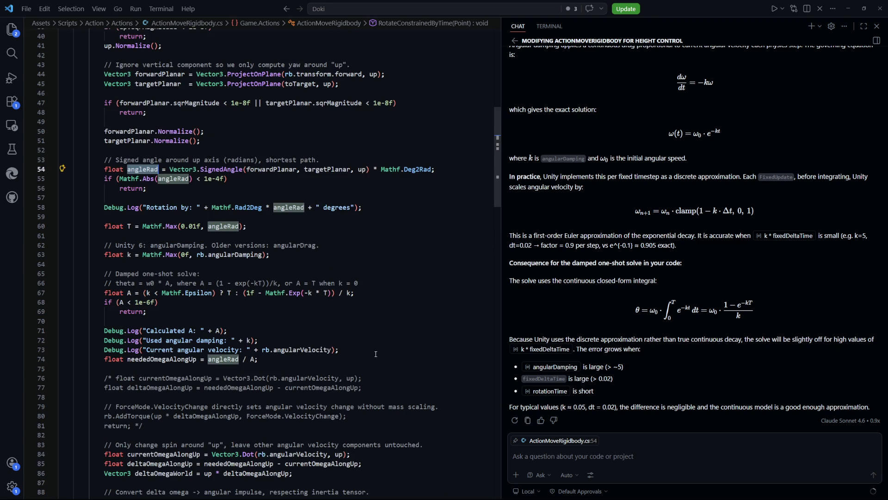
scroll(376, 354, up, 2)
scroll(376, 354, up, 2)
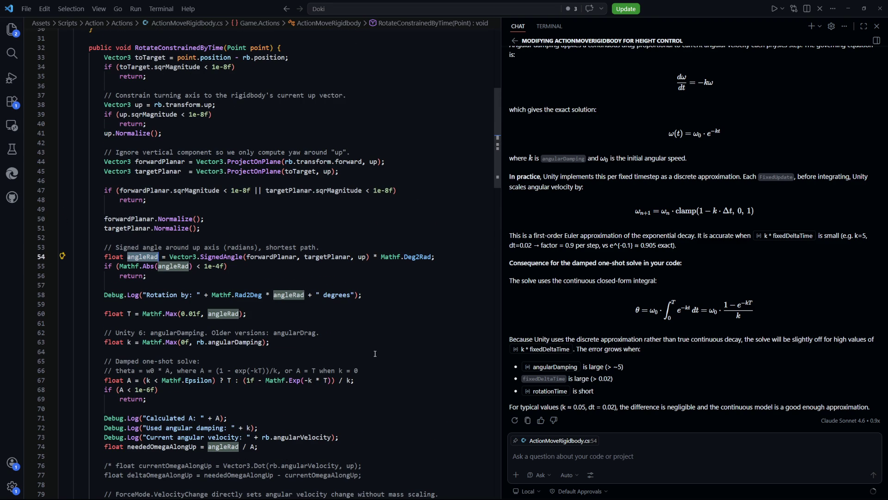
scroll(375, 353, down, 2)
scroll(374, 353, down, 4)
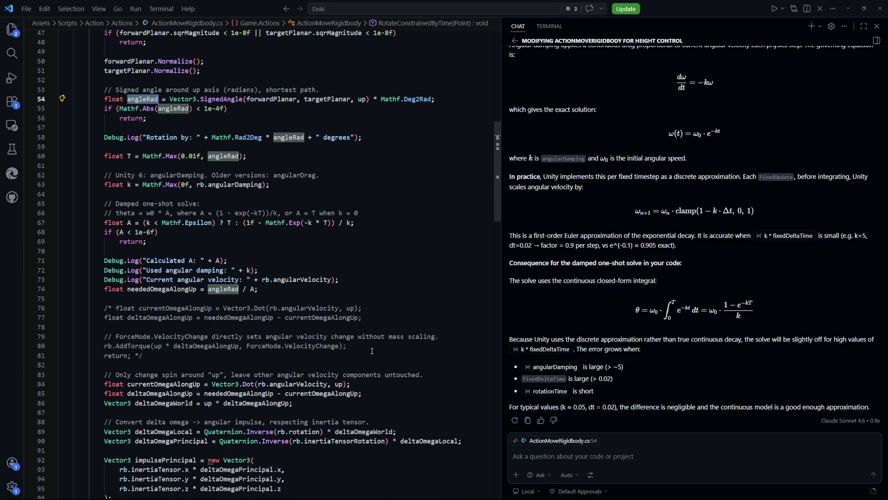
click(232, 157)
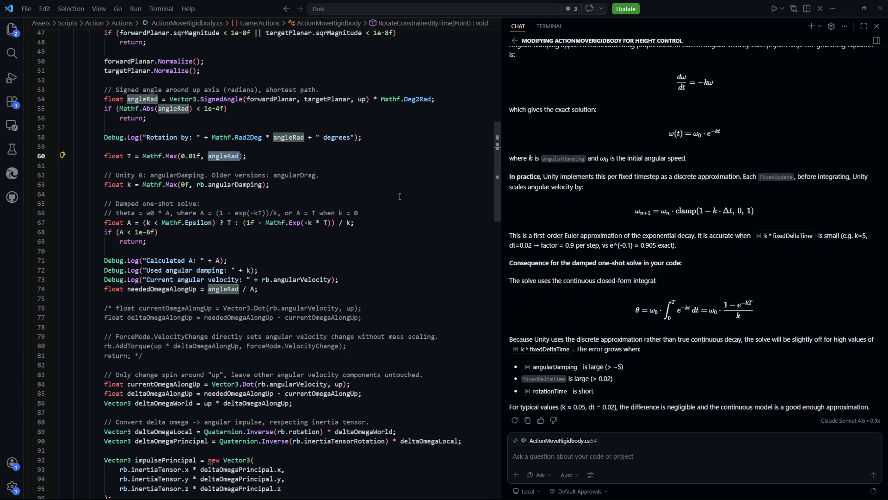
key(alt+Tab)
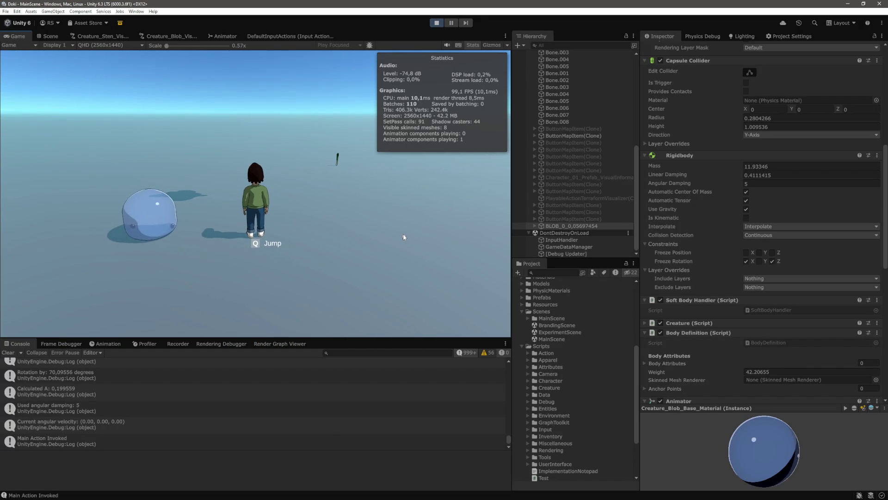
Delete ' * angleRad' so line 60 reads Mathf.Max(0.01f, rotationTime), then recompile in Unity
key(ctrl+p)
key(alt+Tab)
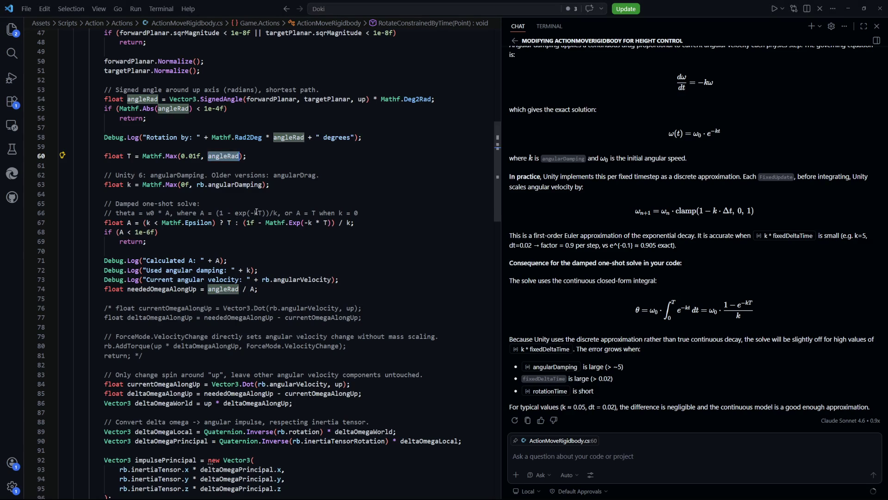
drag(265, 156, 208, 156)
double_click(280, 156)
key(BackSpace)
key(BackSpace)
key(BackSpace)
key(alt+Tab)
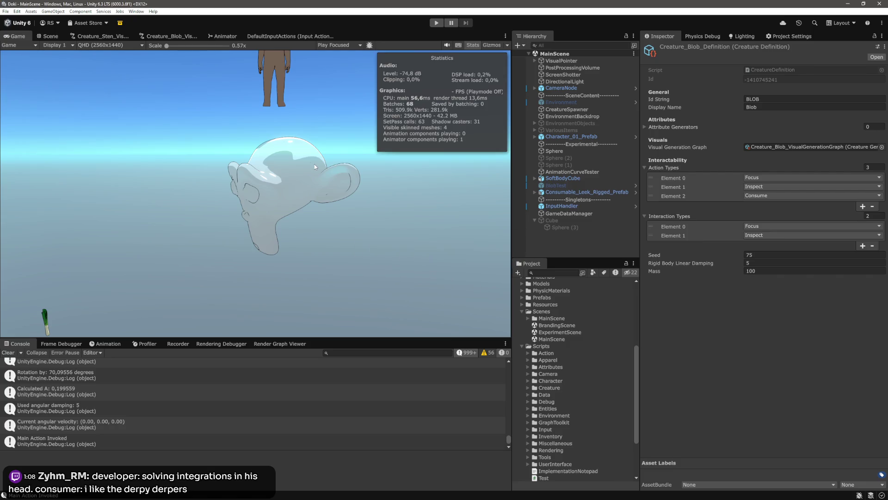
Enter play mode, run the character toward the white cube and make the blob rotate
click(437, 23)
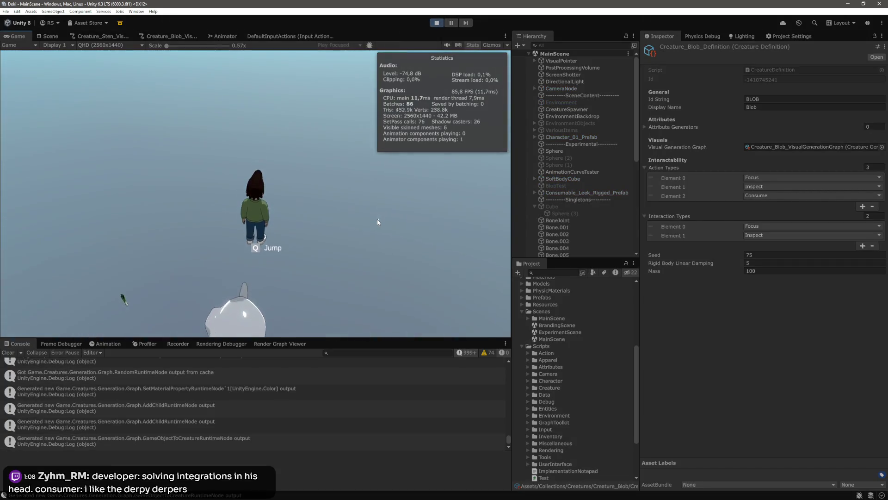
key(w)
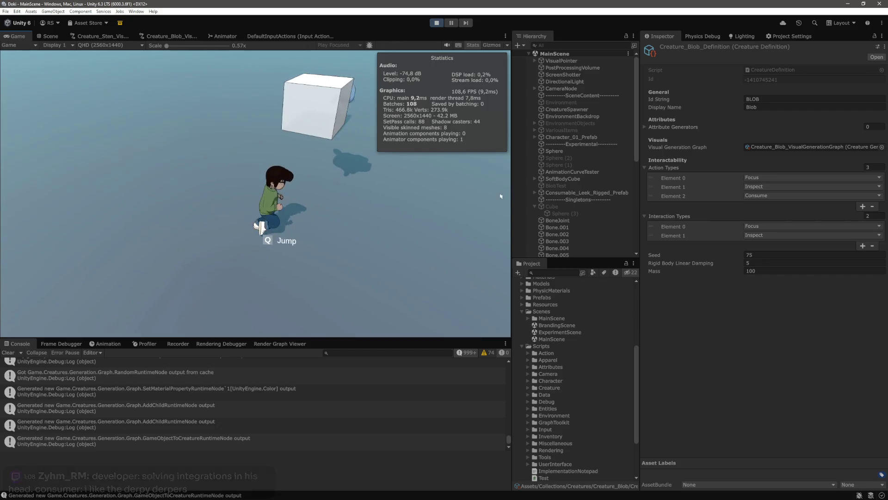
key(w)
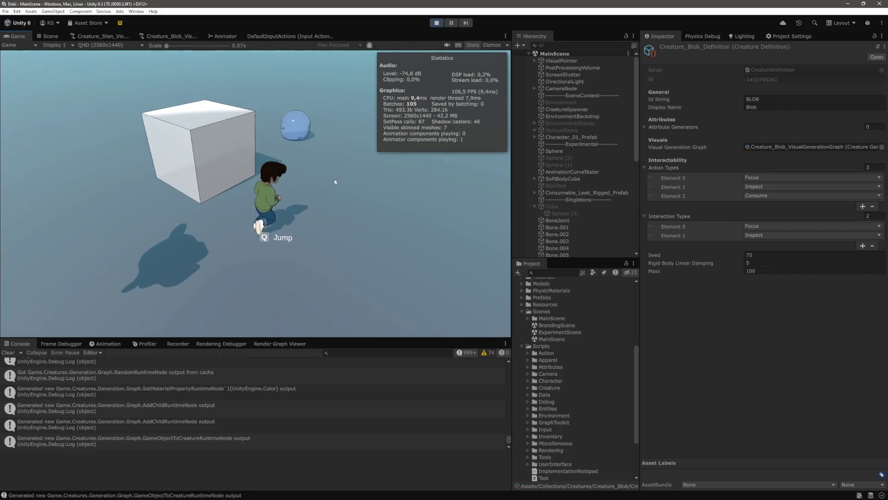
click(302, 194)
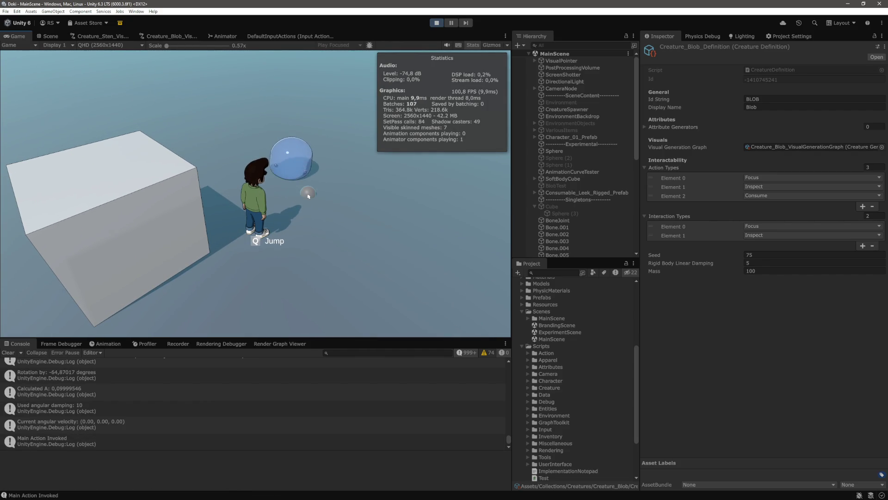
mouse_move(300, 195)
mouse_down()
mouse_move(568, 207)
mouse_move(584, 175)
mouse_up()
scroll(581, 218, down, 6)
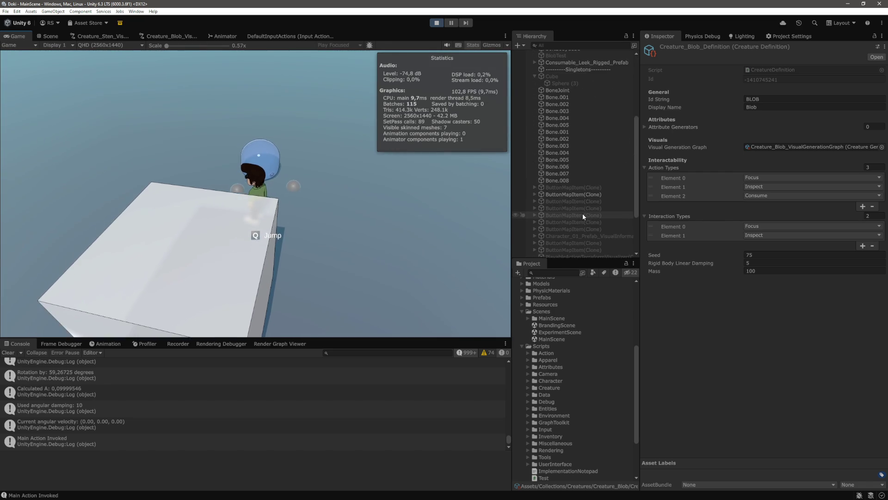
scroll(579, 192, down, 3)
Select BLOB_0 and set its Rigidbody Angular Damping to 5
click(584, 226)
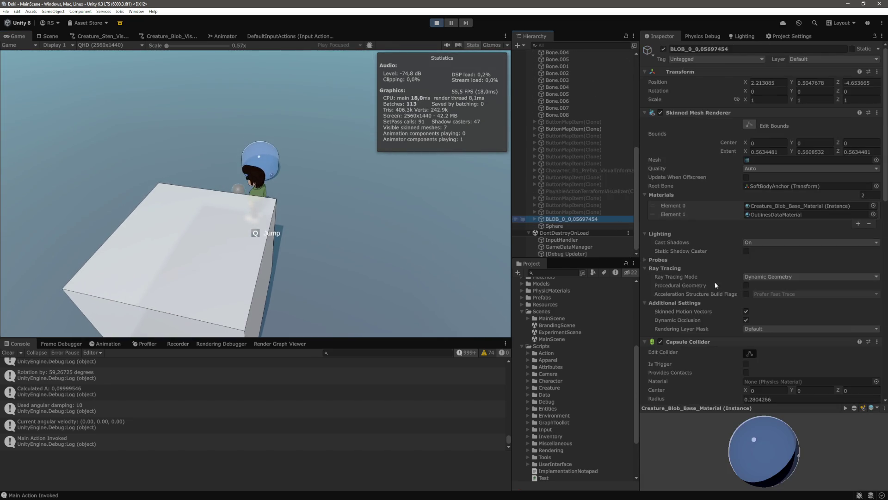
scroll(754, 293, down, 5)
scroll(754, 293, down, 4)
click(755, 277)
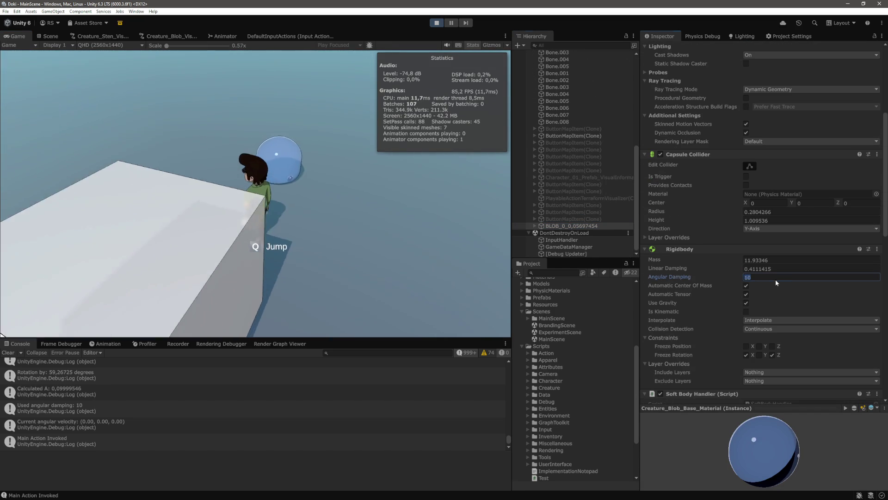
text(5)
click(383, 238)
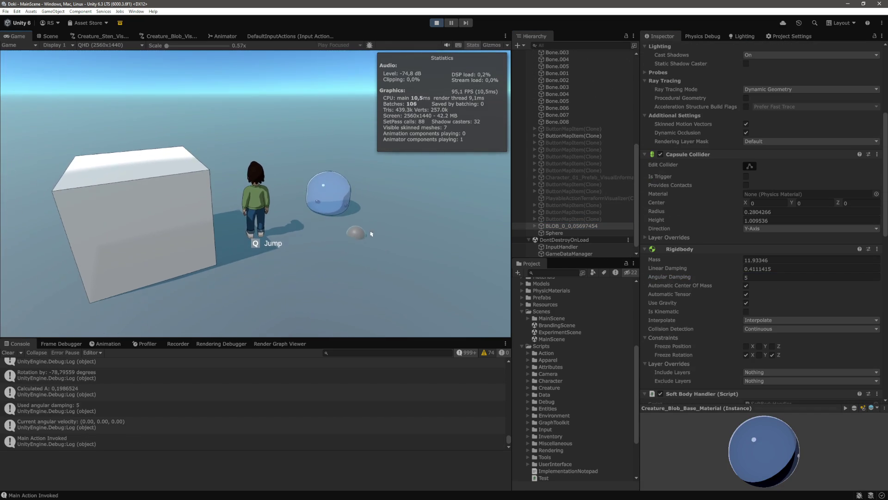
Spawn another sphere near the blob, move the character, and select the Debug Updater object
click(318, 245)
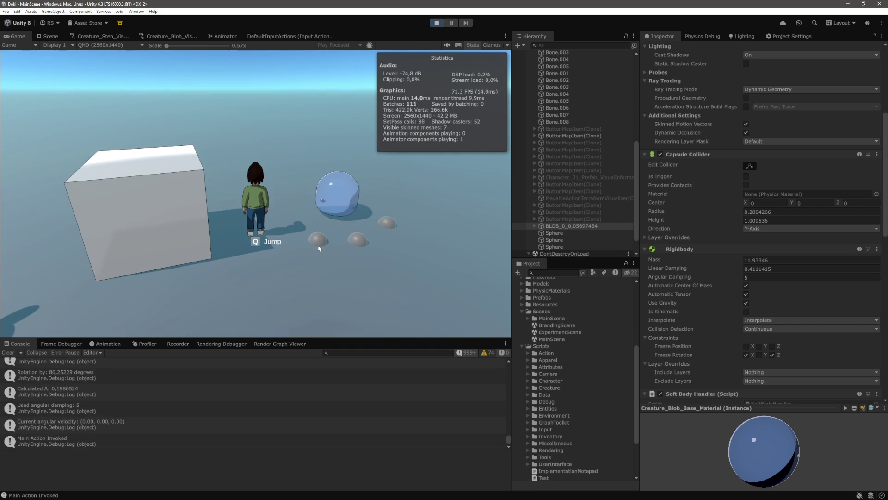
key(a)
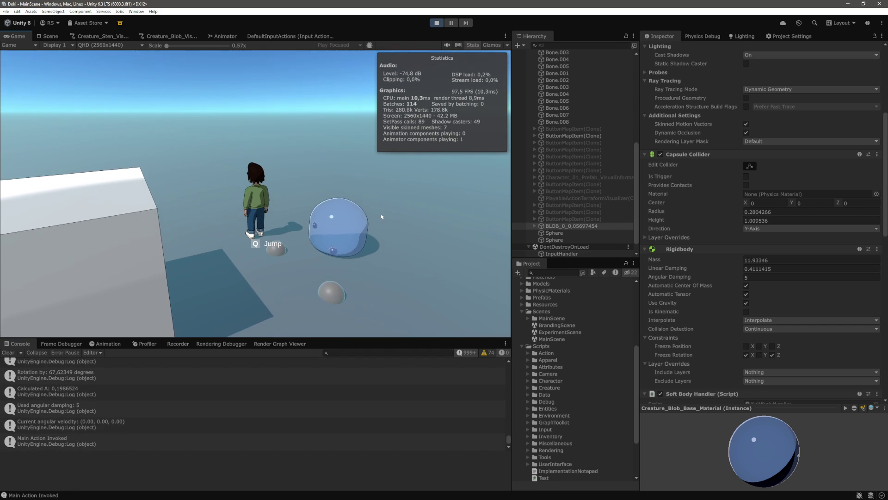
scroll(572, 217, down, 1)
click(566, 253)
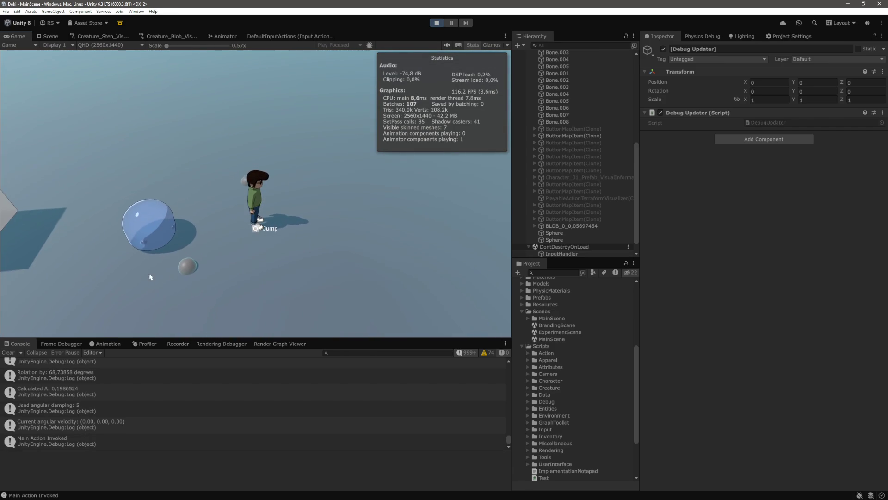
Spawn about ten spheres around the blob while moving the character, checking the 36.37826-degree rotation log
click(127, 273)
click(103, 279)
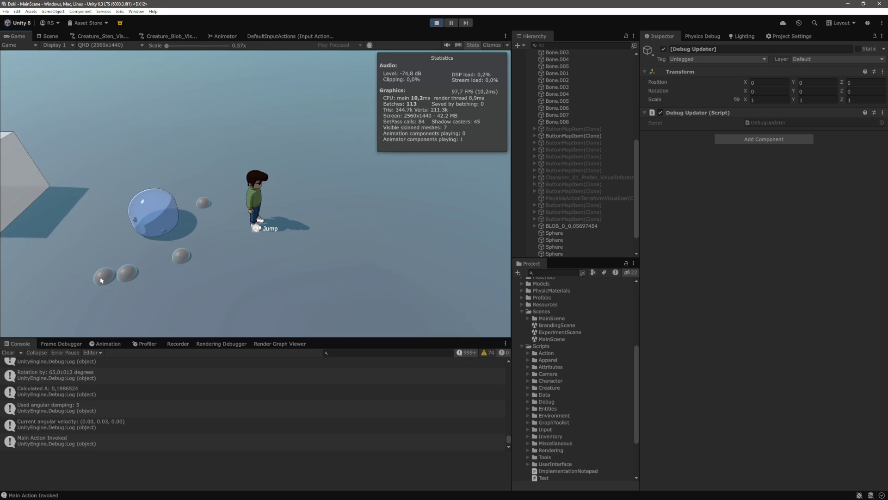
click(191, 231)
click(172, 269)
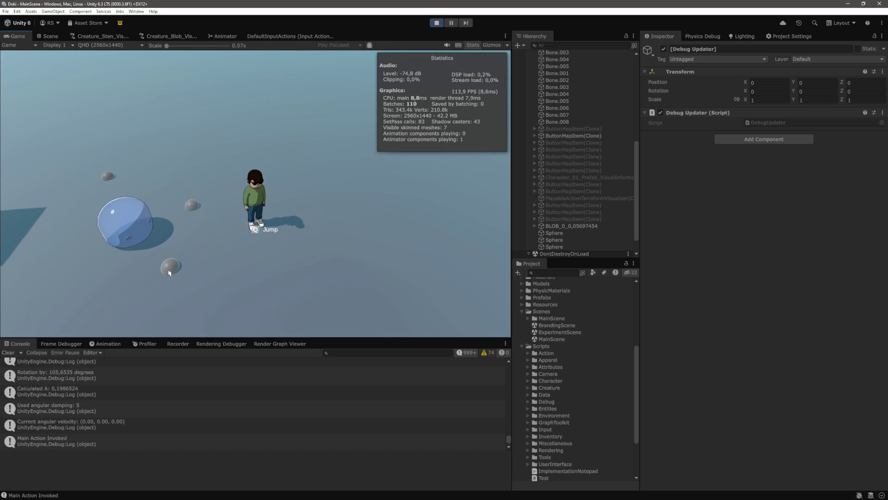
key(w)
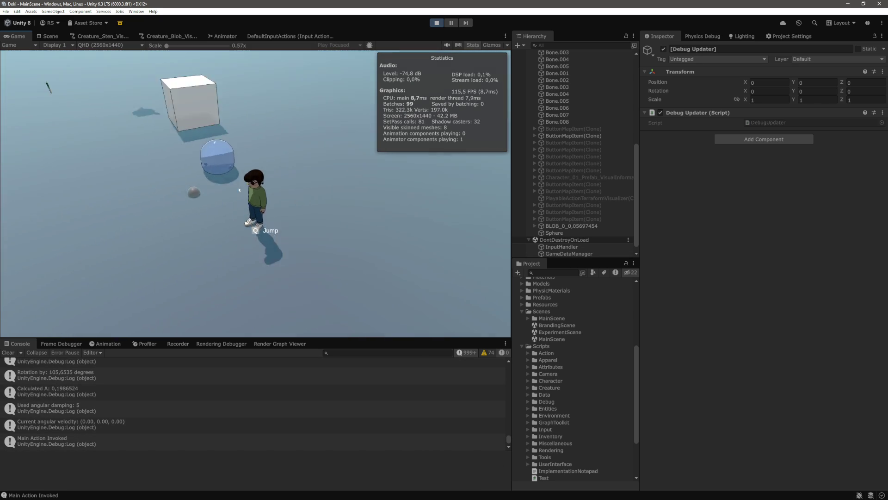
click(216, 211)
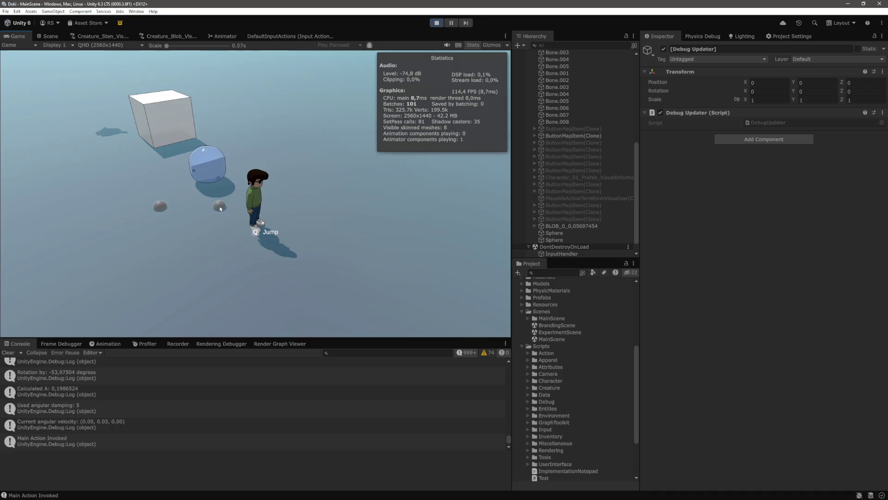
click(214, 207)
click(204, 190)
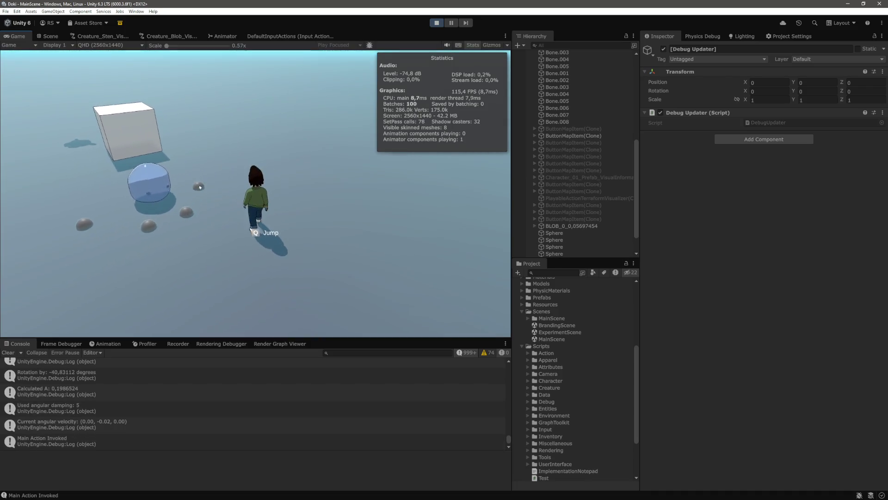
click(178, 240)
click(133, 258)
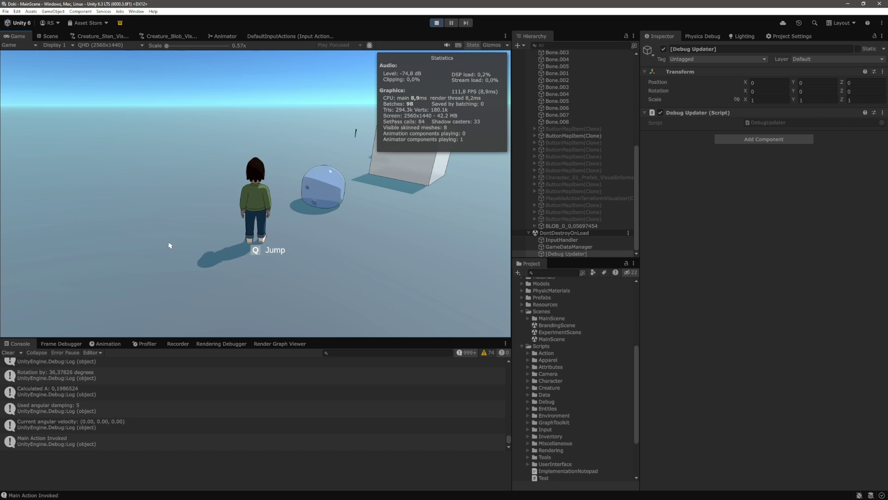
scroll(170, 245, down, 2)
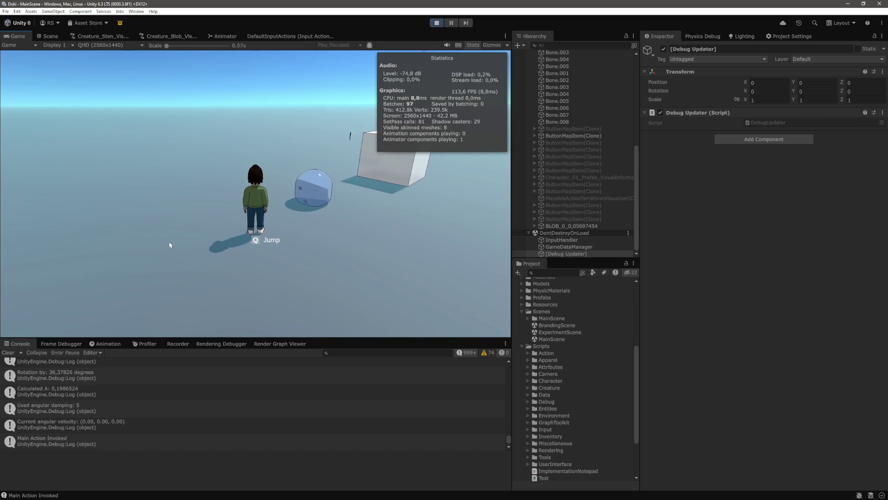
scroll(170, 245, up, 2)
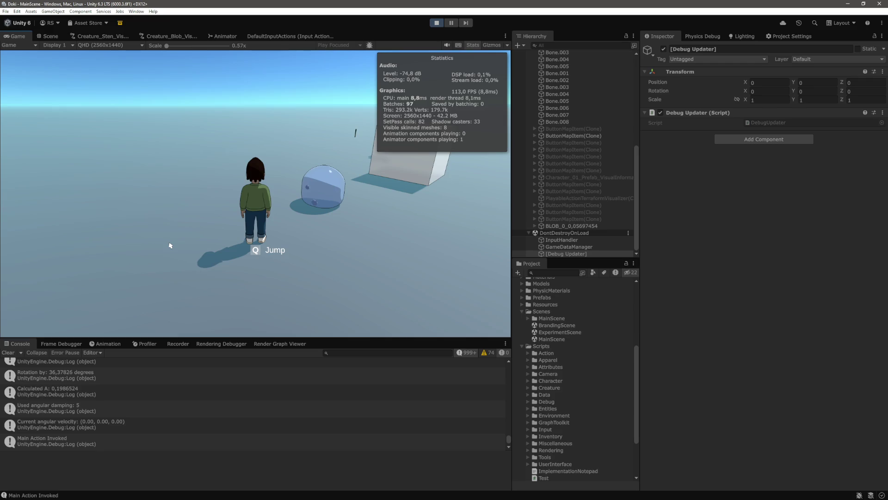